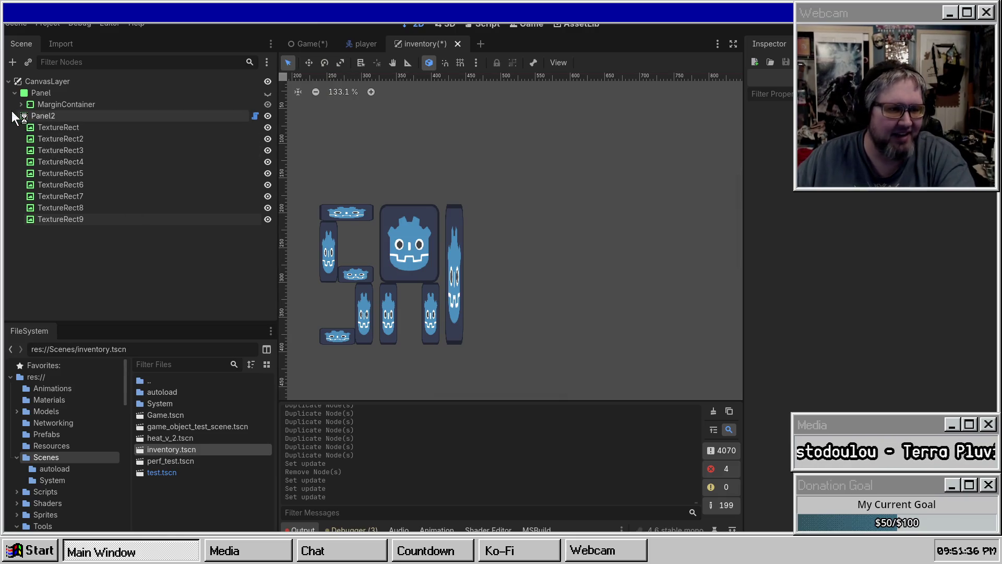
{"action": "left_click", "coordinate": [16, 93]}
{"action": "left_click", "coordinate": [15, 93]}
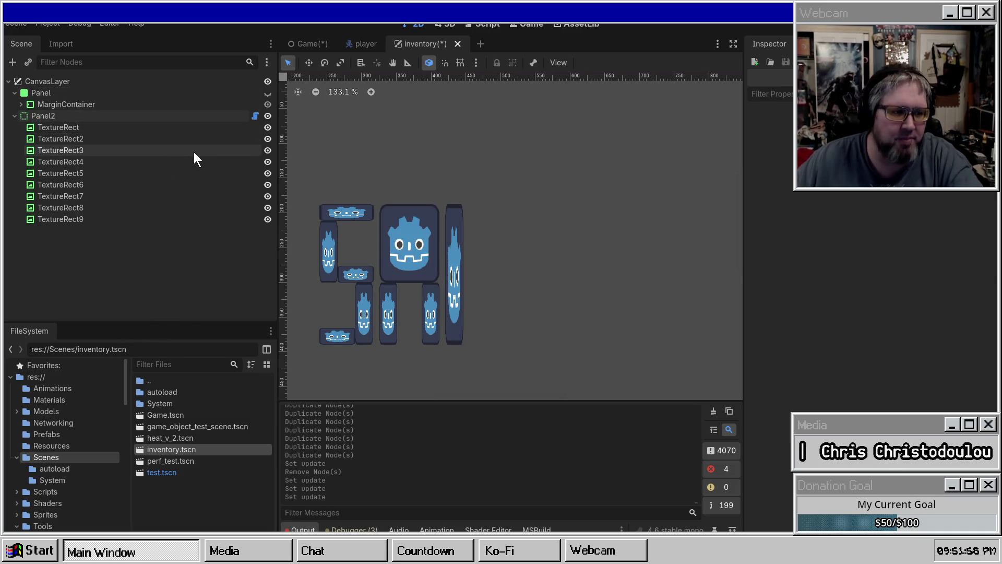
{"action": "left_click", "coordinate": [58, 218]}
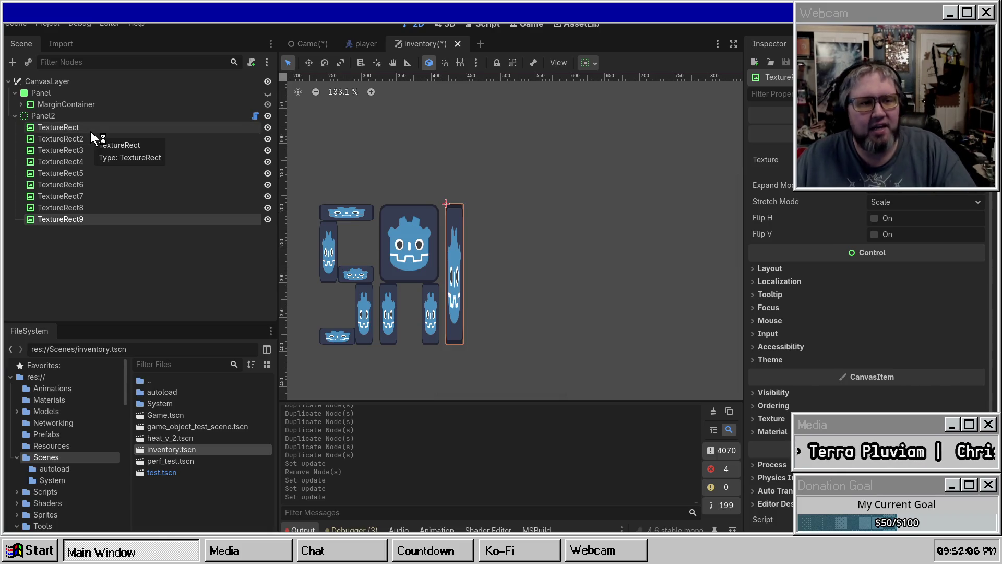
{"action": "left_click", "coordinate": [124, 261]}
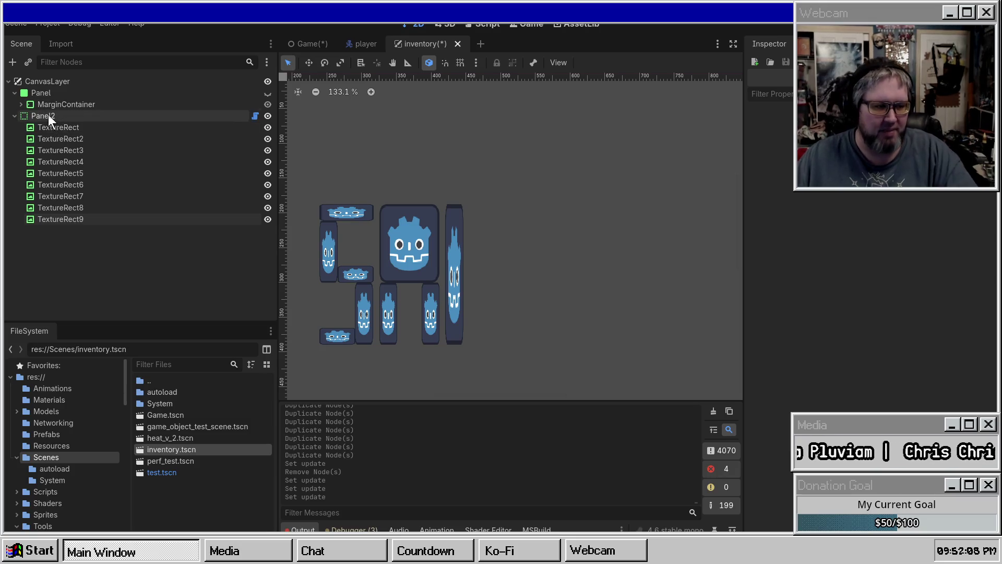
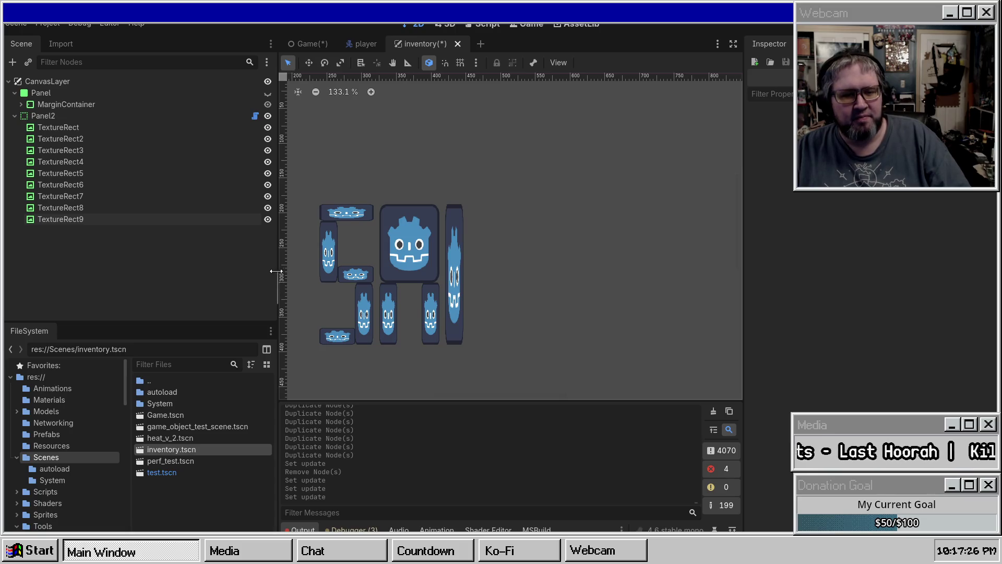
Step: Drag the dock divider slightly left to give the inventory canvas more room
{"action": "left_click_drag", "start_coordinate": [278, 272], "coordinate": [272, 272]}
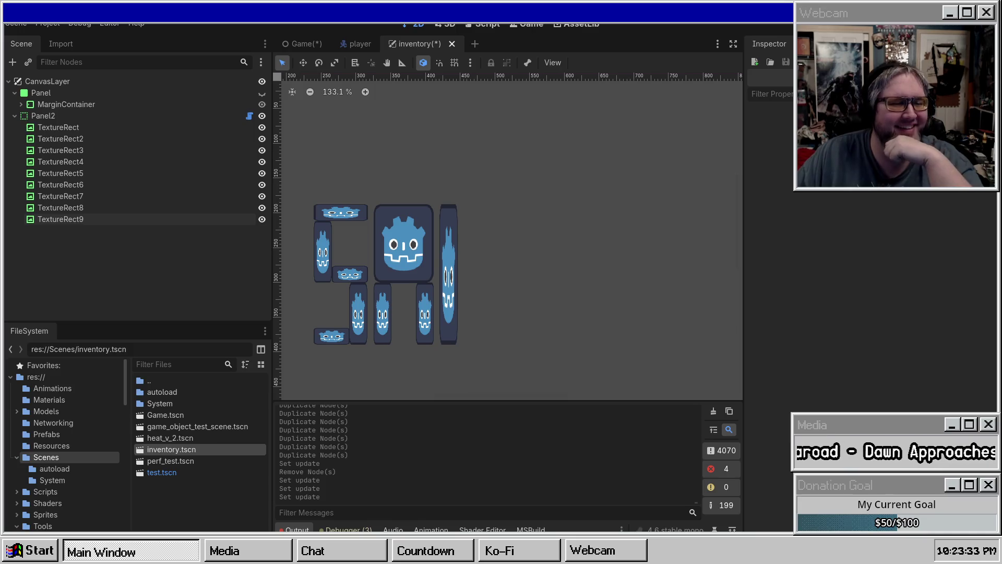
{"action": "left_click", "coordinate": [87, 127]}
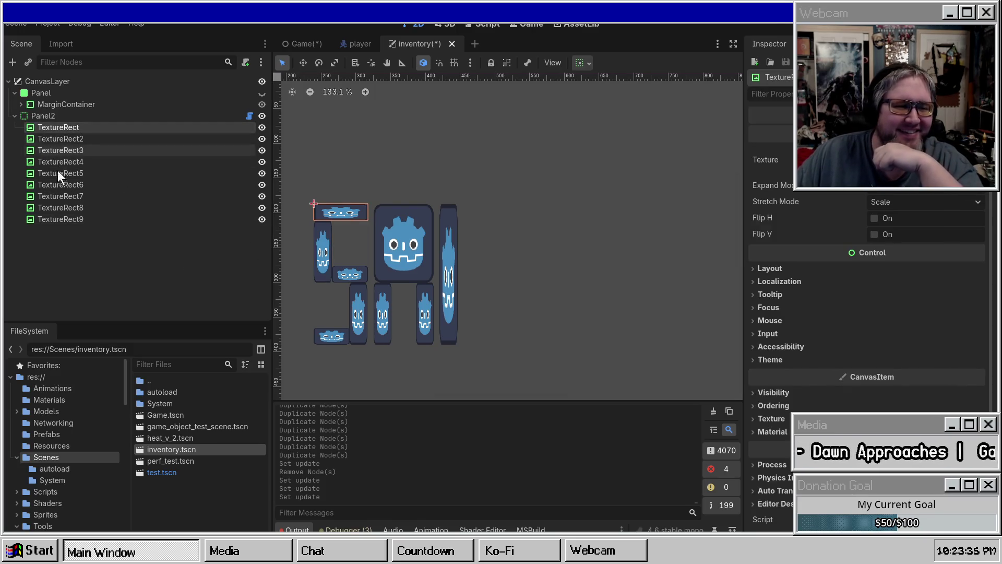
{"action": "left_click", "coordinate": [78, 217]}
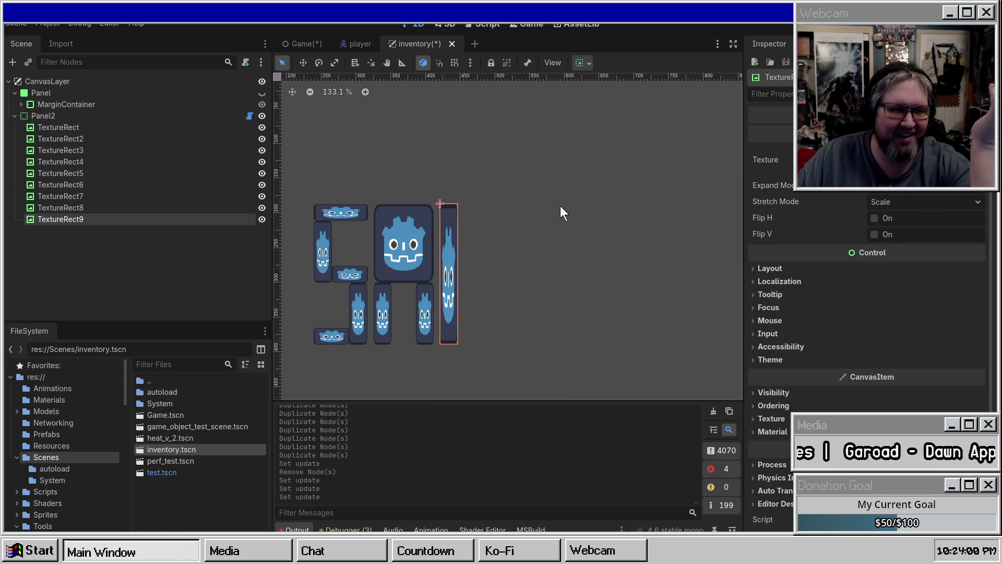
{"action": "left_click", "coordinate": [185, 247]}
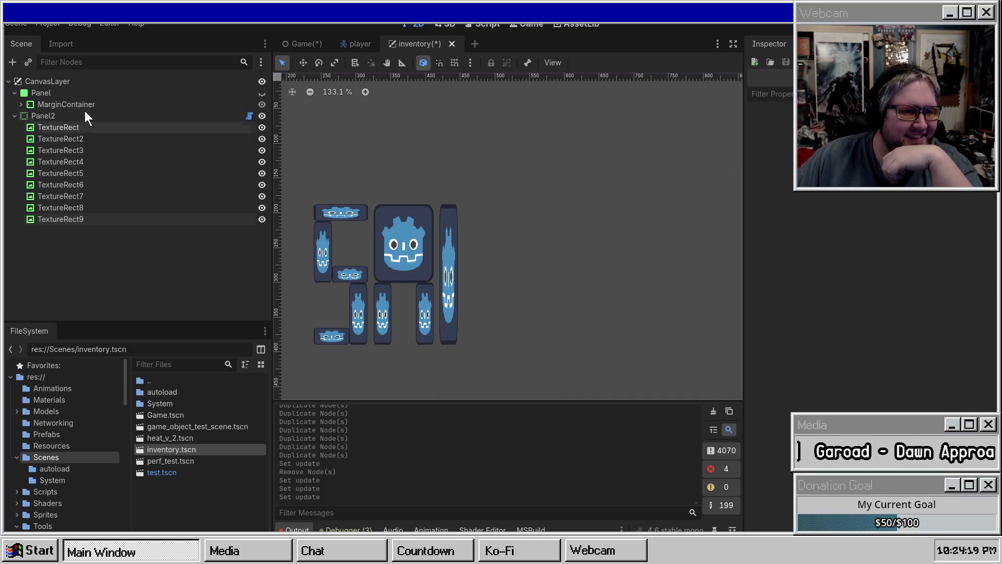
{"action": "left_click", "coordinate": [18, 104]}
{"action": "left_click", "coordinate": [18, 105]}
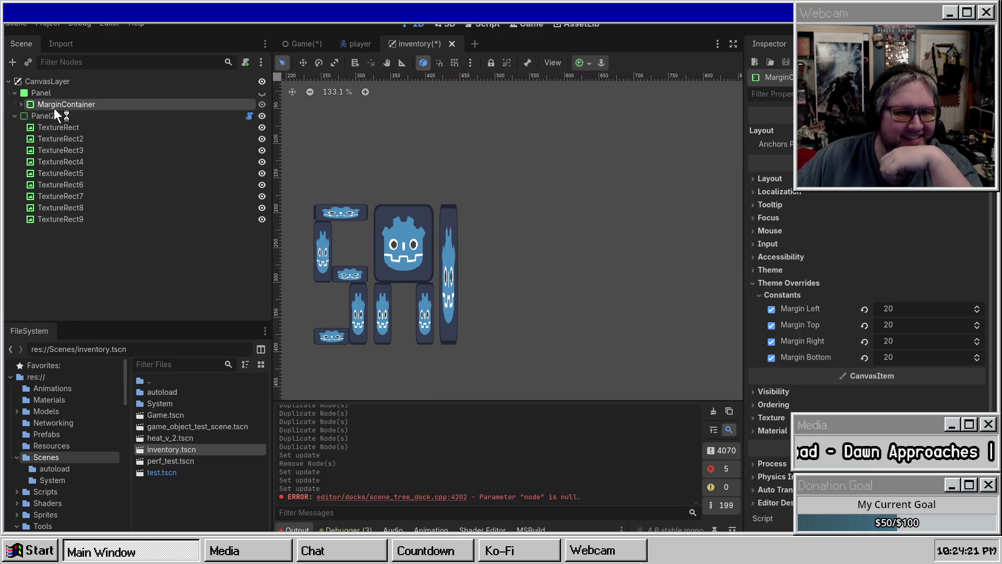
Step: Show Panel's inventory slot grid, toggle Panel2's letters off and back on, and frame the view
{"action": "left_click", "coordinate": [261, 94]}
{"action": "scroll", "coordinate": [522, 214], "scroll_direction": "down", "scroll_amount": 1}
{"action": "scroll", "coordinate": [525, 209], "scroll_direction": "down", "scroll_amount": 3}
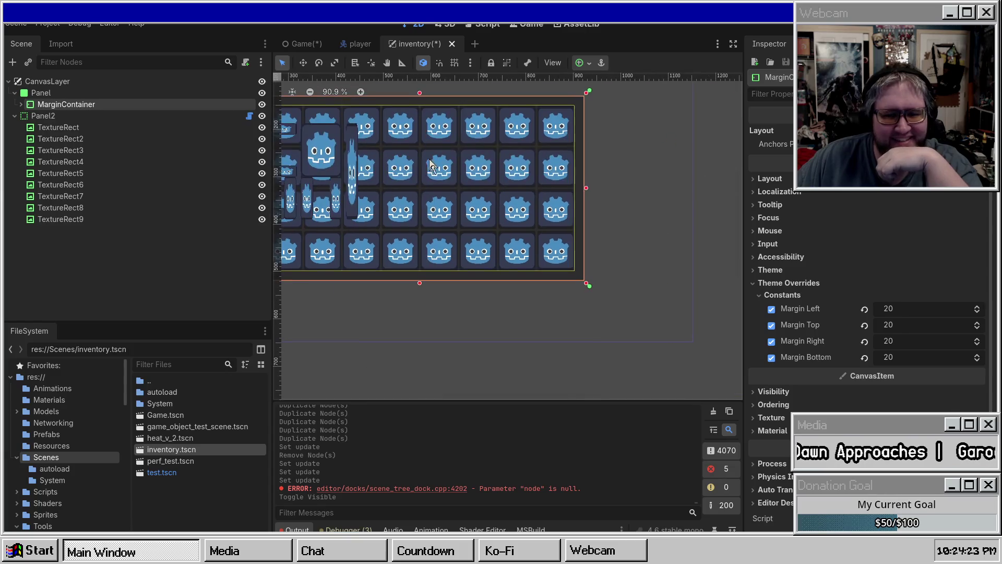
{"action": "left_click", "coordinate": [262, 116]}
{"action": "left_click", "coordinate": [262, 116]}
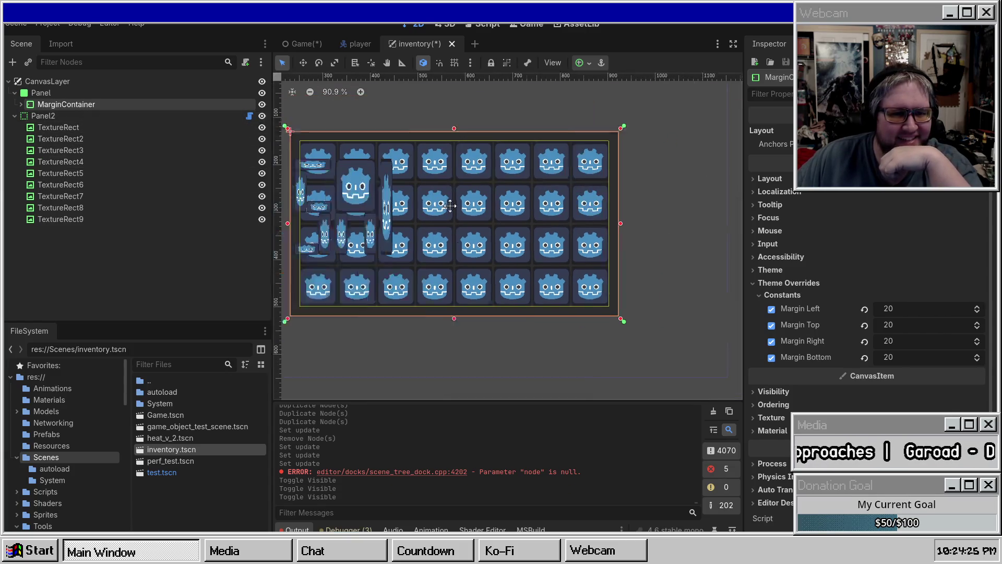
{"action": "key", "text": "f"}
Step: Select Panel2 and review its UIImageGridLayout settings in the Inspector
{"action": "left_click", "coordinate": [86, 127]}
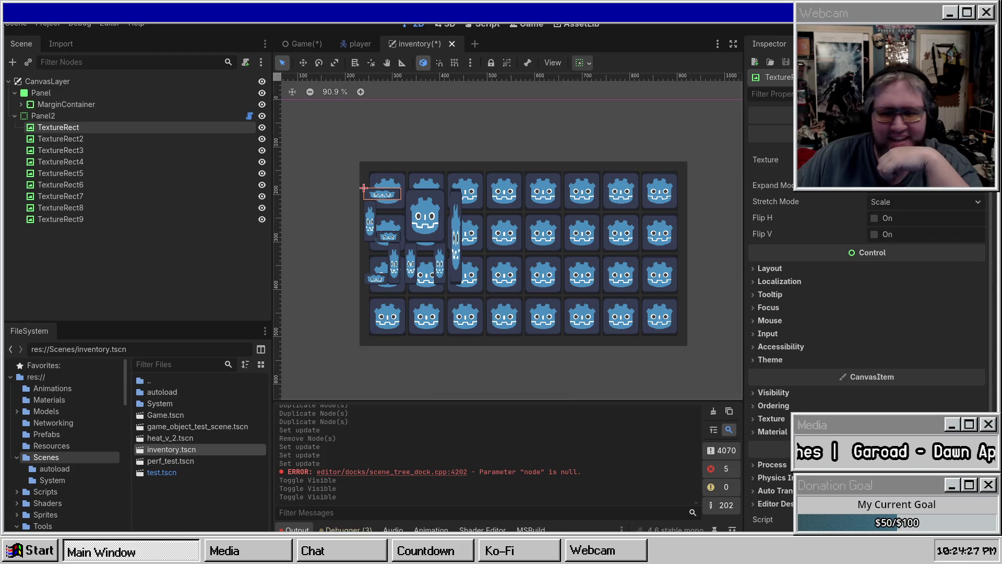
{"action": "left_click", "coordinate": [109, 117]}
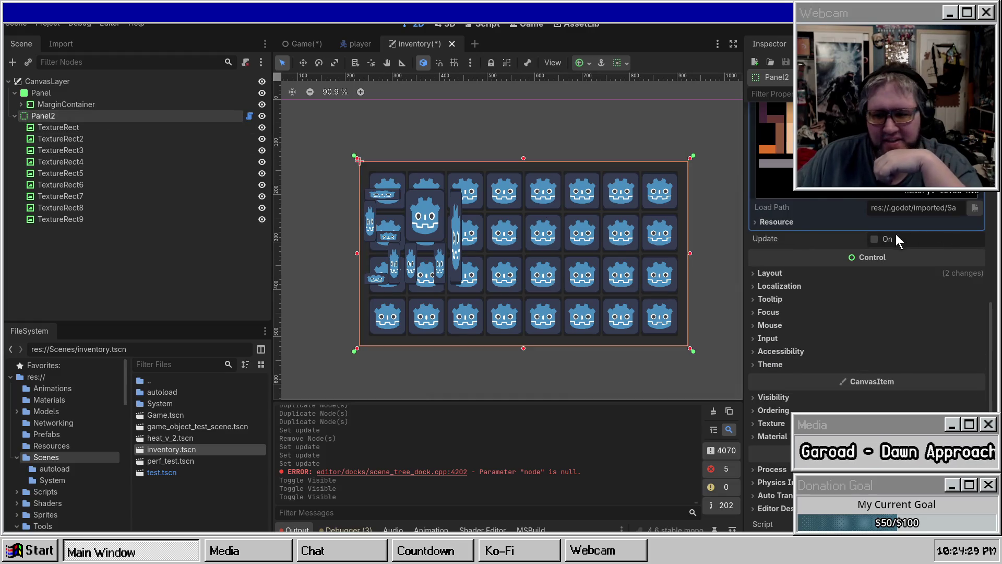
{"action": "left_click", "coordinate": [816, 278]}
{"action": "scroll", "coordinate": [890, 346], "scroll_direction": "down", "scroll_amount": 3}
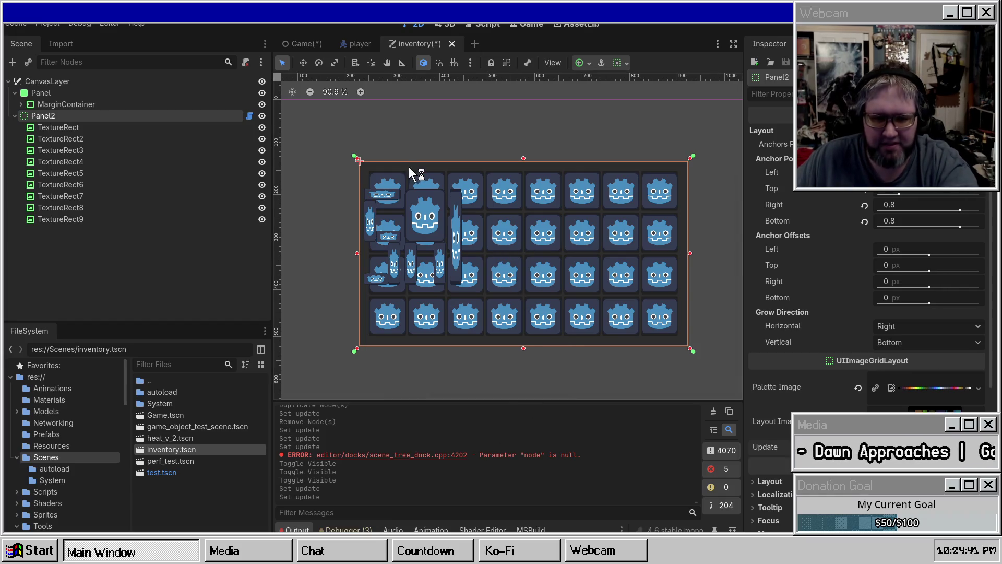
{"action": "left_click", "coordinate": [85, 131]}
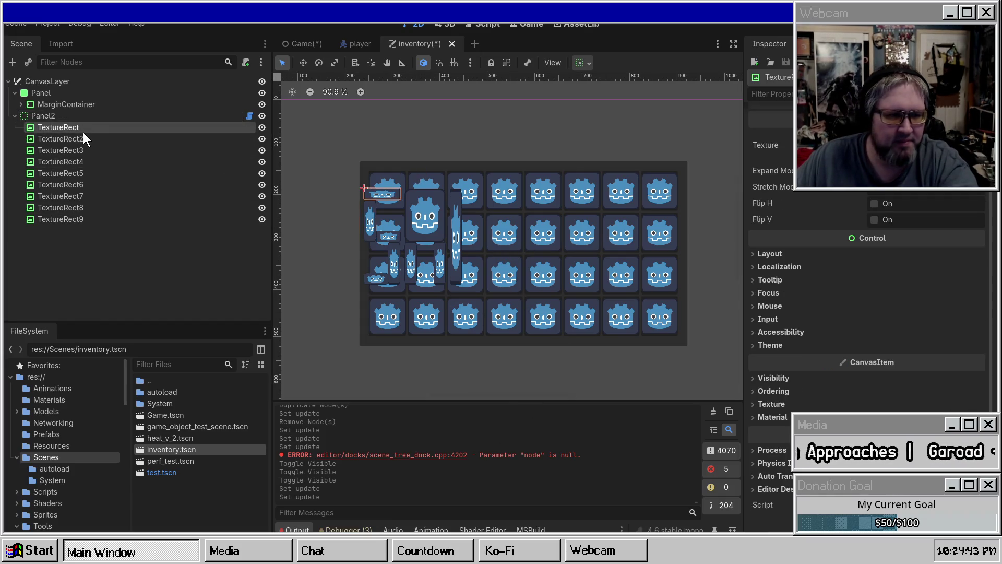
Step: Hide the slot grid, duplicate TextureRect9 into tiles spelling SAMPLE, and screenshot the layout
{"action": "left_click", "coordinate": [66, 216]}
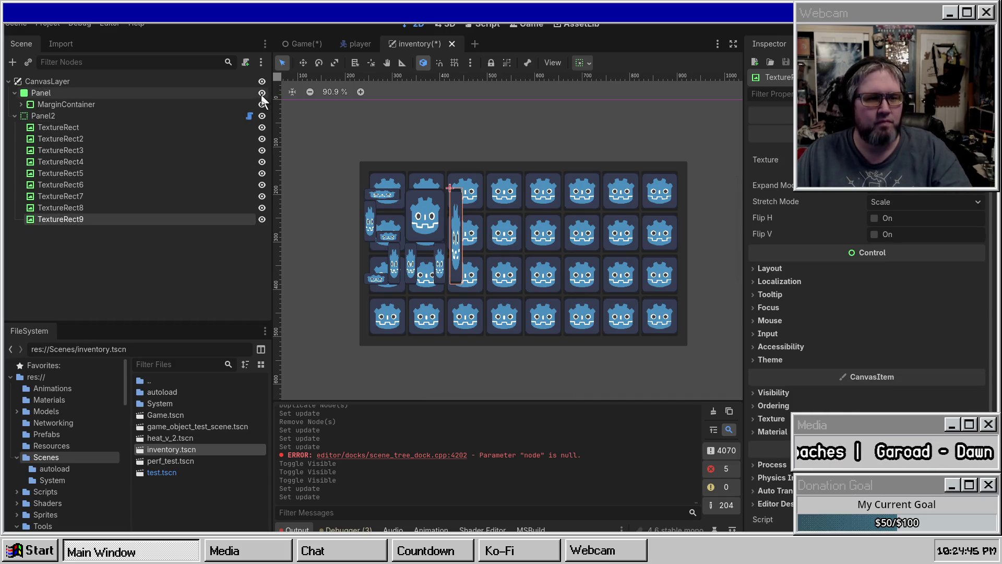
{"action": "left_click", "coordinate": [262, 93]}
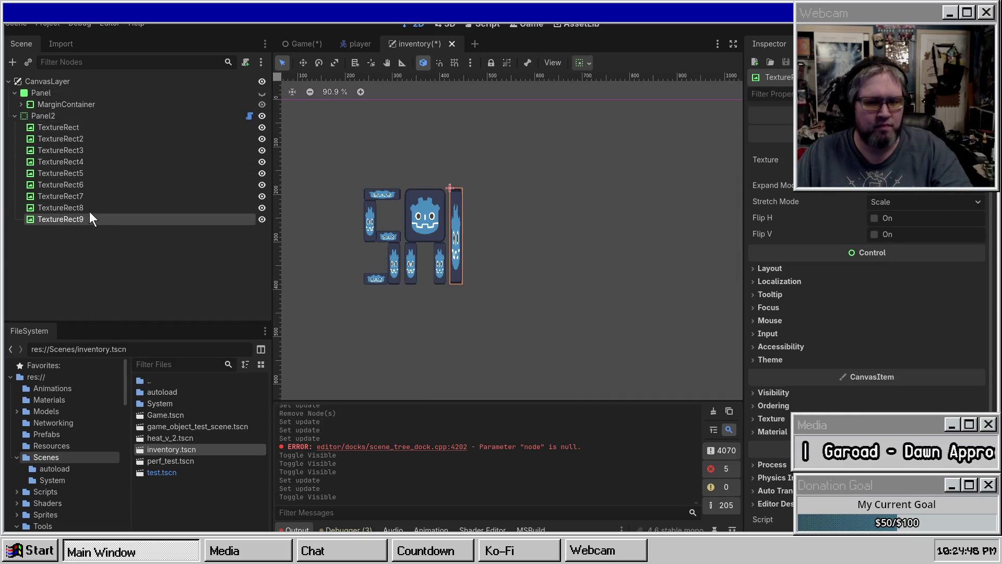
{"action": "key", "text": "ctrl+d"}
{"action": "key", "text": "ctrl+d"}
{"action": "key", "text": "ctrl+d"}
{"action": "key", "text": "ctrl+d"}
{"action": "key", "text": "ctrl+d"}
{"action": "key", "text": "ctrl+d"}
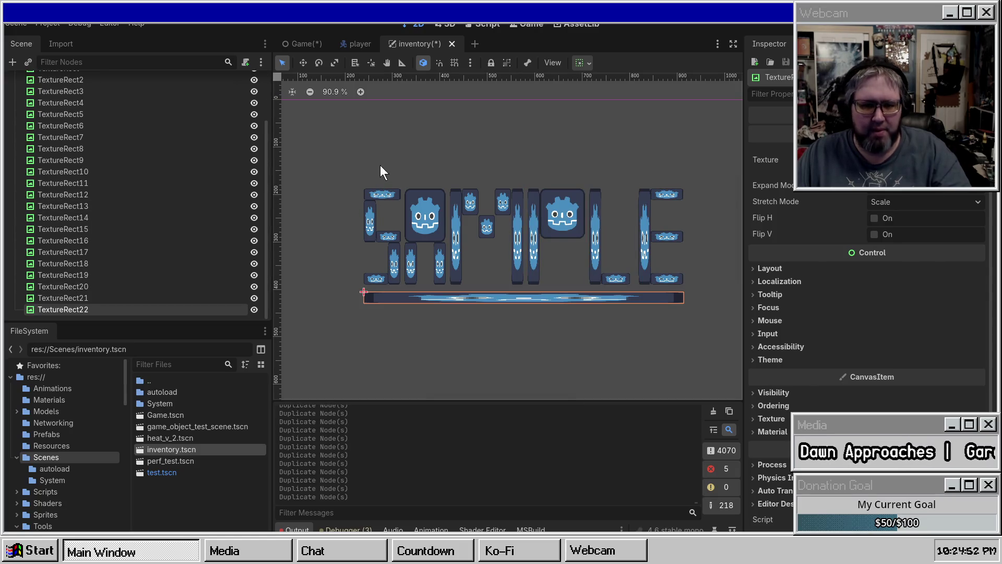
{"action": "left_click", "coordinate": [367, 149]}
{"action": "key", "text": "Print"}
{"action": "left_click", "coordinate": [323, 154]}
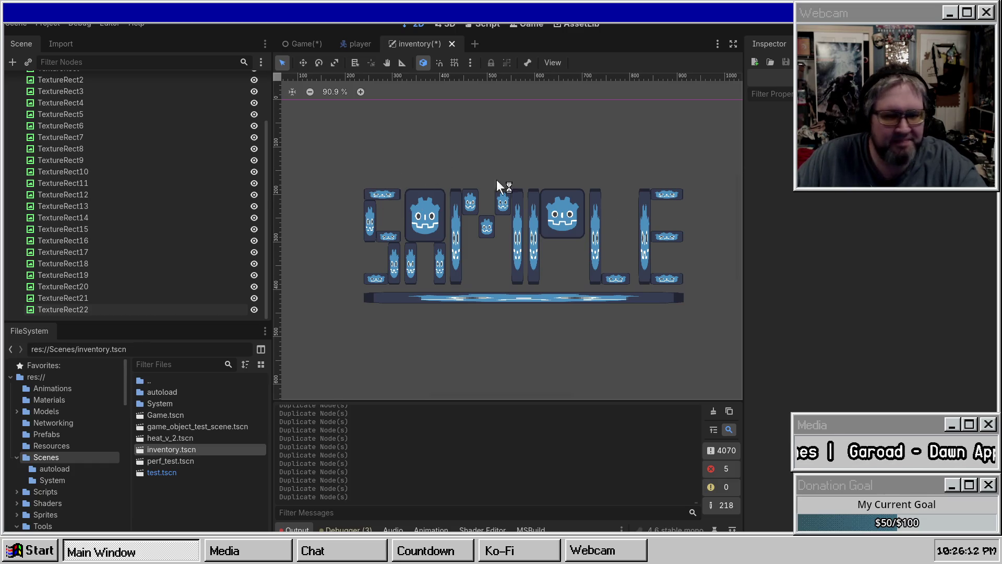
{"action": "scroll", "coordinate": [472, 133], "scroll_direction": "up", "scroll_amount": 1}
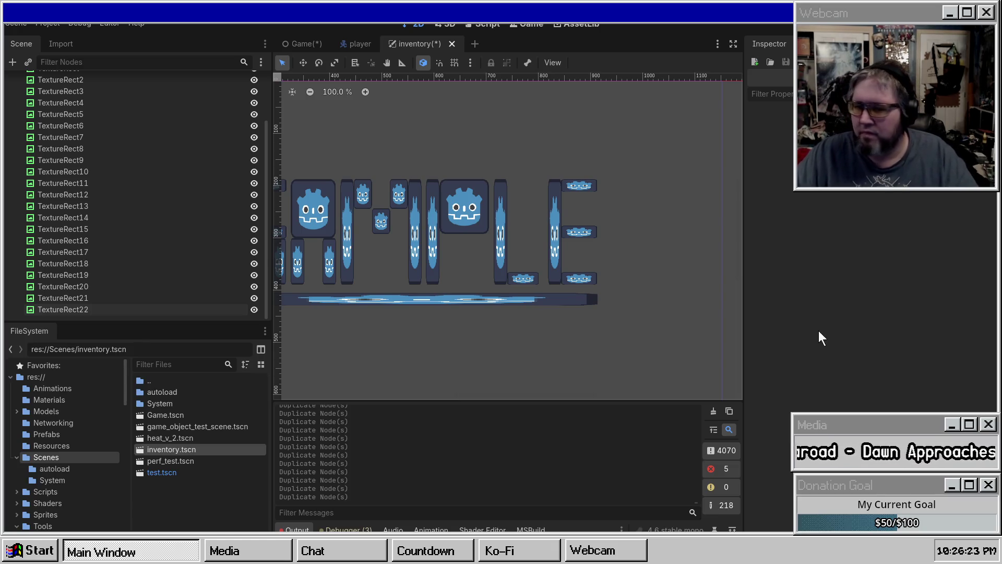
{"action": "scroll", "coordinate": [105, 183], "scroll_direction": "up", "scroll_amount": 3}
Step: Select Panel2, expand its 80×48 Layout Image preview, and capture it in a screenshot
{"action": "left_click", "coordinate": [73, 117]}
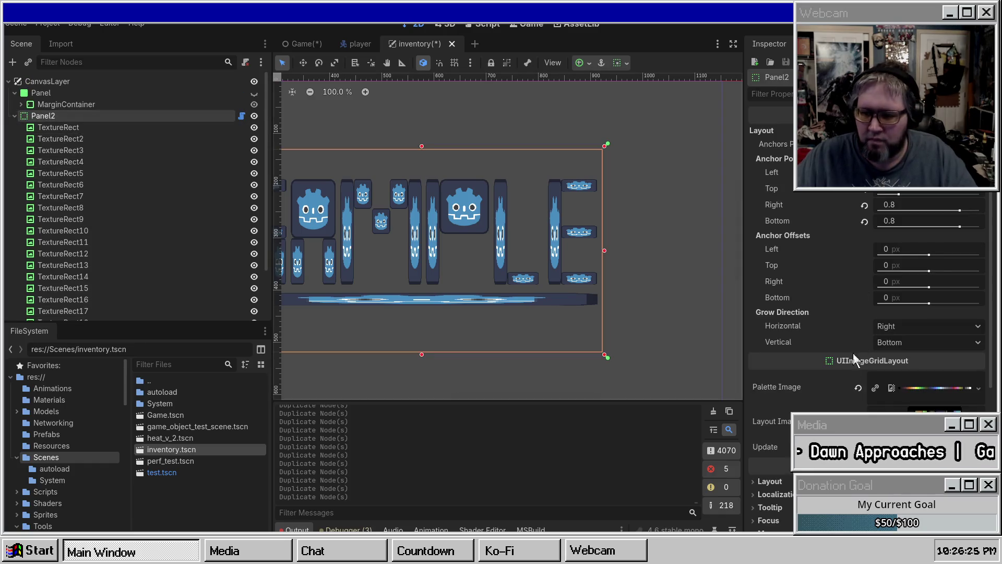
{"action": "left_click", "coordinate": [918, 421]}
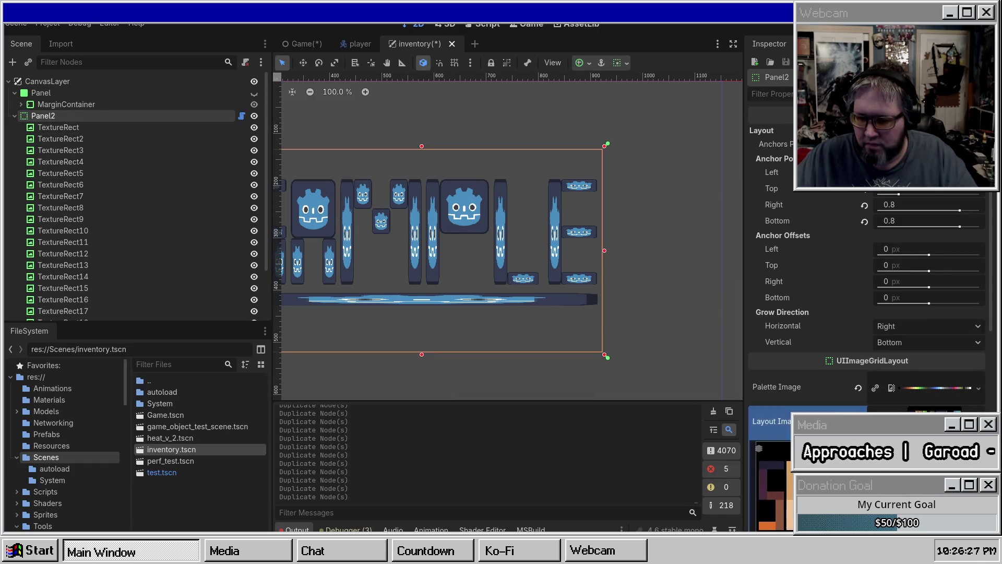
{"action": "scroll", "coordinate": [790, 297], "scroll_direction": "down", "scroll_amount": 5}
{"action": "key", "text": "super+shift+s"}
{"action": "left_click_drag", "start_coordinate": [740, 130], "coordinate": [979, 346]}
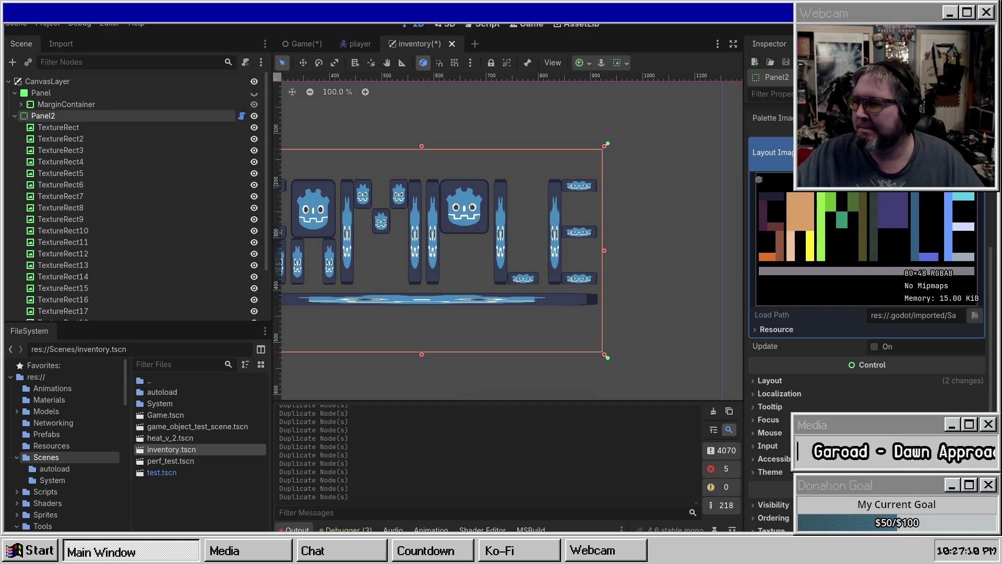
Step: Frame Panel2, hide its SAMPLE letters, show the 8×4 slot grid, and collapse Panel2
{"action": "key", "text": "f"}
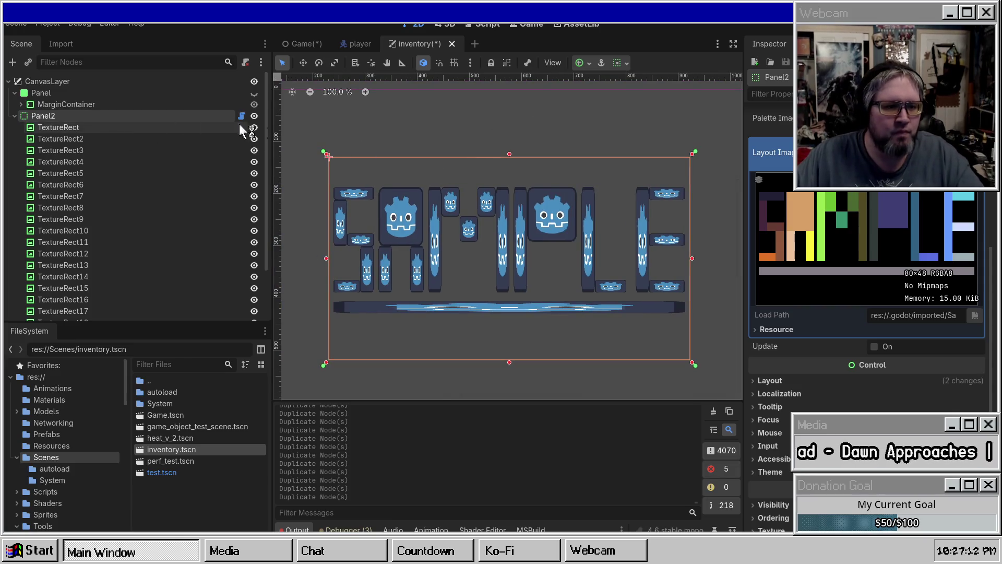
{"action": "left_click", "coordinate": [254, 115]}
{"action": "left_click", "coordinate": [254, 93]}
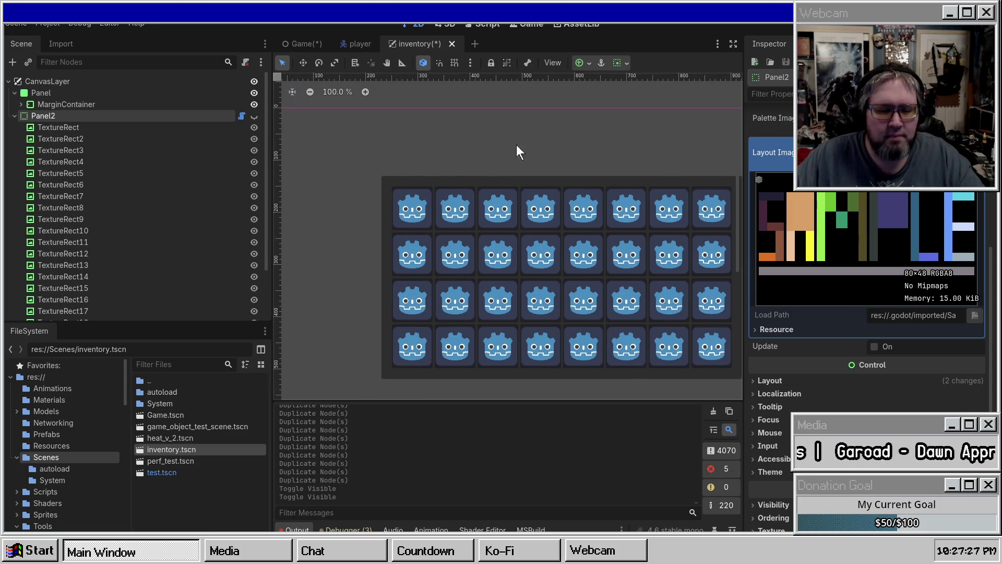
{"action": "left_click", "coordinate": [16, 115]}
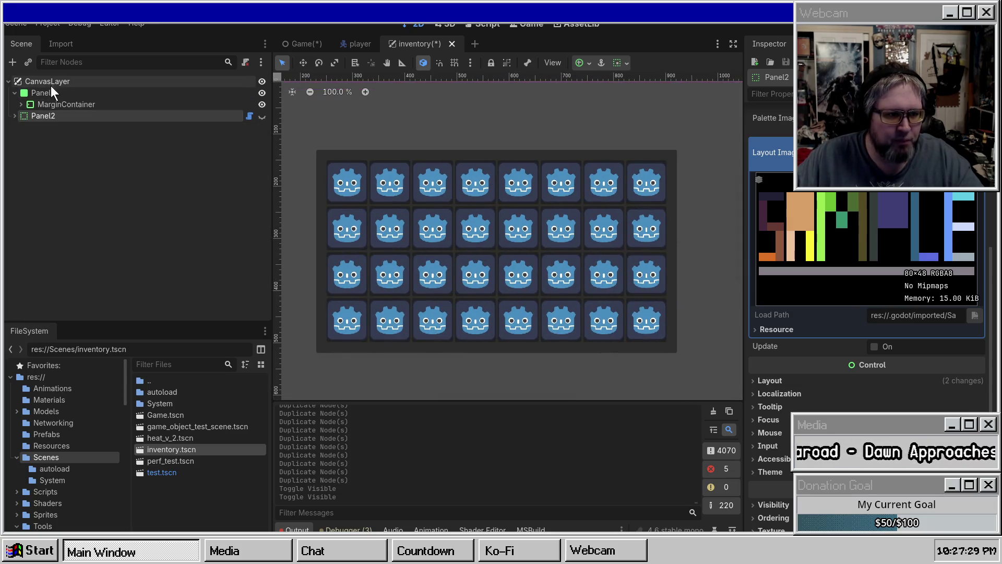
Step: Expand MarginContainer's GridContainer and select its first slot Panel node
{"action": "left_click", "coordinate": [20, 104]}
{"action": "scroll", "coordinate": [544, 171], "scroll_direction": "down", "scroll_amount": 1}
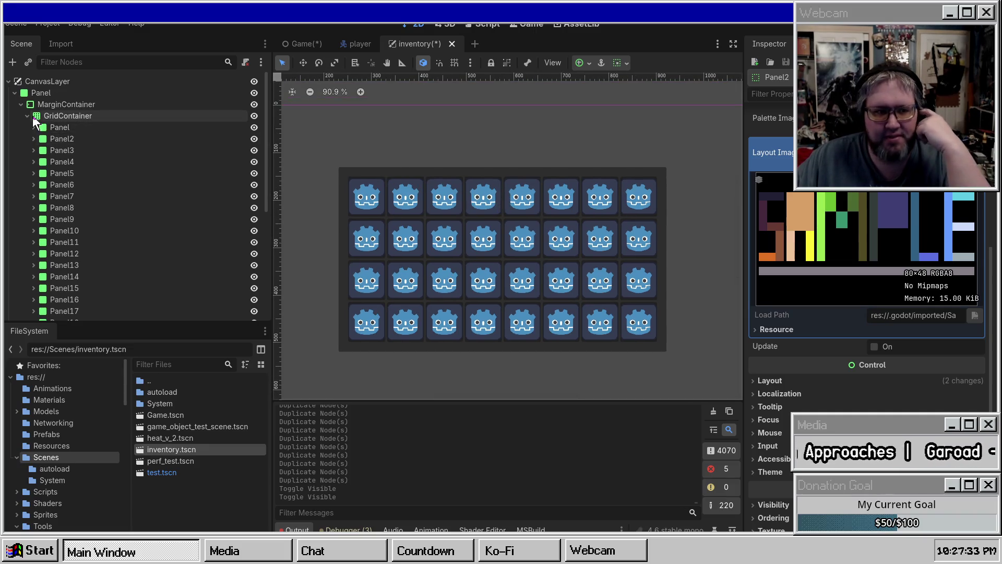
{"action": "left_click", "coordinate": [60, 126]}
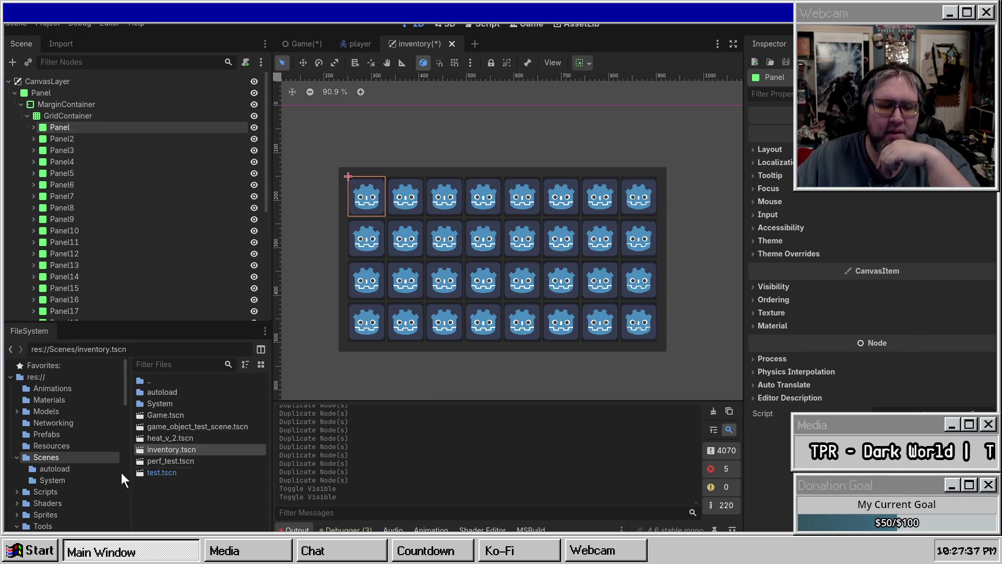
{"action": "left_click", "coordinate": [17, 460]}
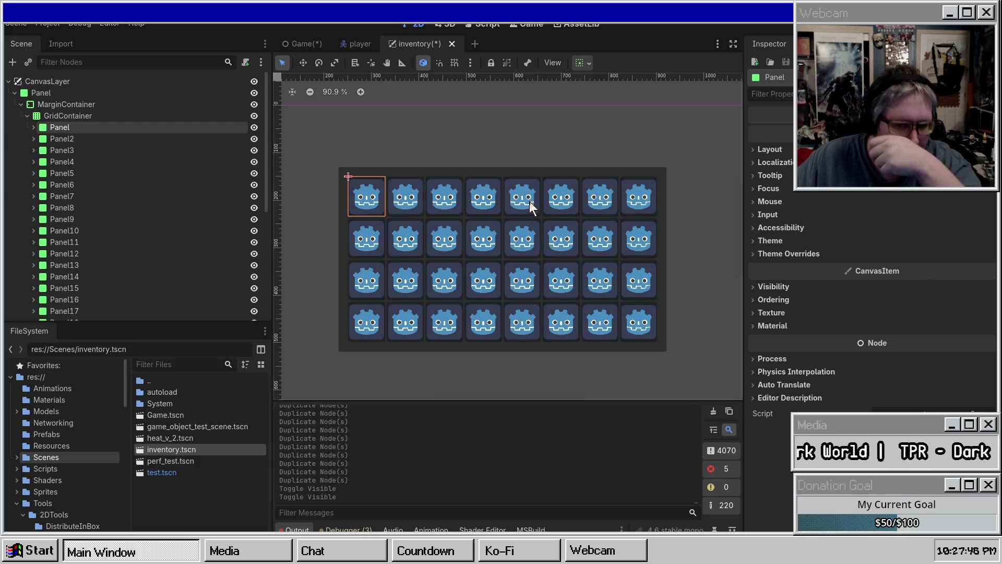
{"action": "scroll", "coordinate": [541, 120], "scroll_direction": "down", "scroll_amount": 3}
{"action": "scroll", "coordinate": [540, 120], "scroll_direction": "up", "scroll_amount": 1}
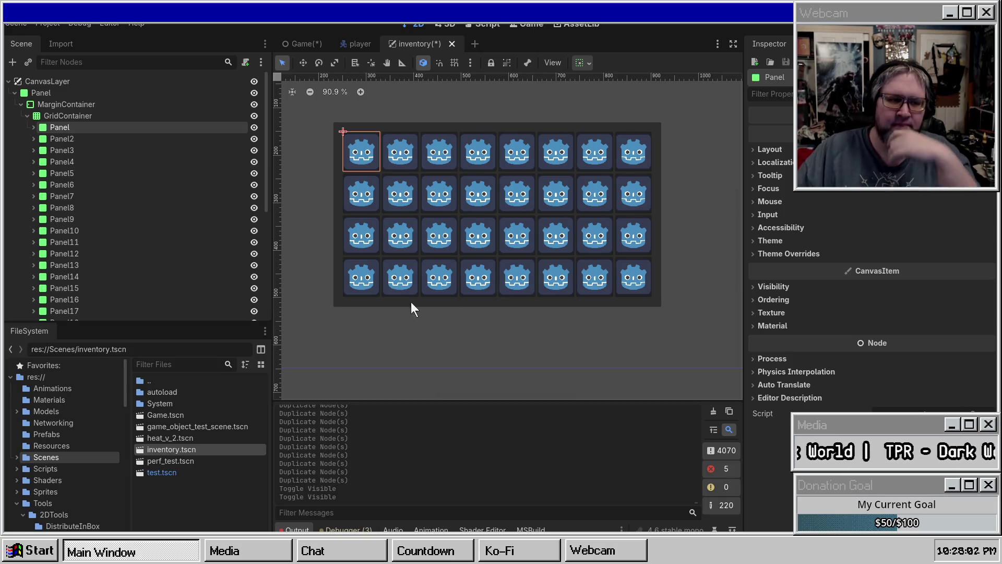
Step: Duplicate slot panels, then delete the extra Panel42 and Panel41 so Panel40 is last
{"action": "scroll", "coordinate": [67, 241], "scroll_direction": "down", "scroll_amount": 5}
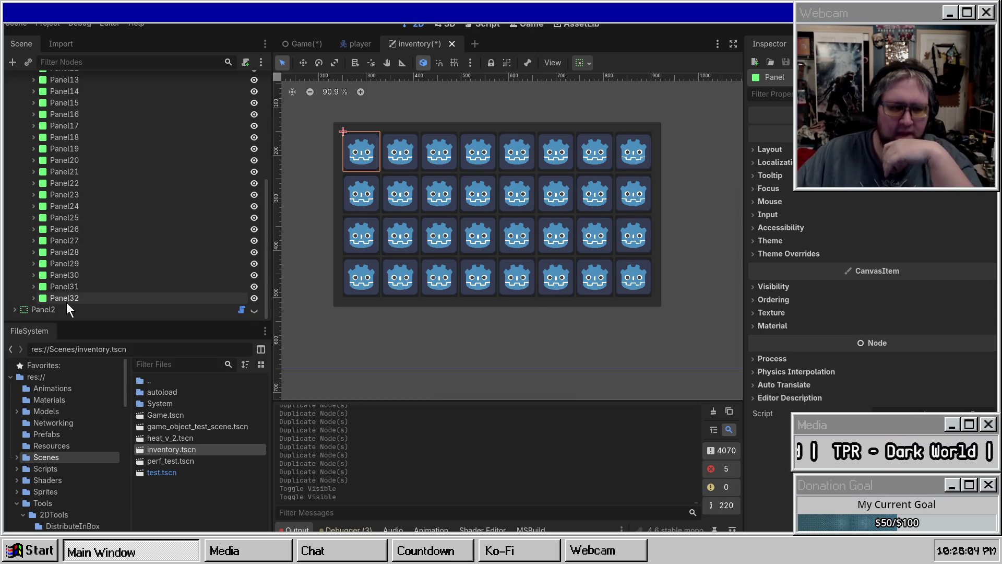
{"action": "key", "text": "ctrl+d"}
{"action": "key", "text": "ctrl+d"}
{"action": "key", "text": "ctrl+d"}
{"action": "key", "text": "ctrl+d"}
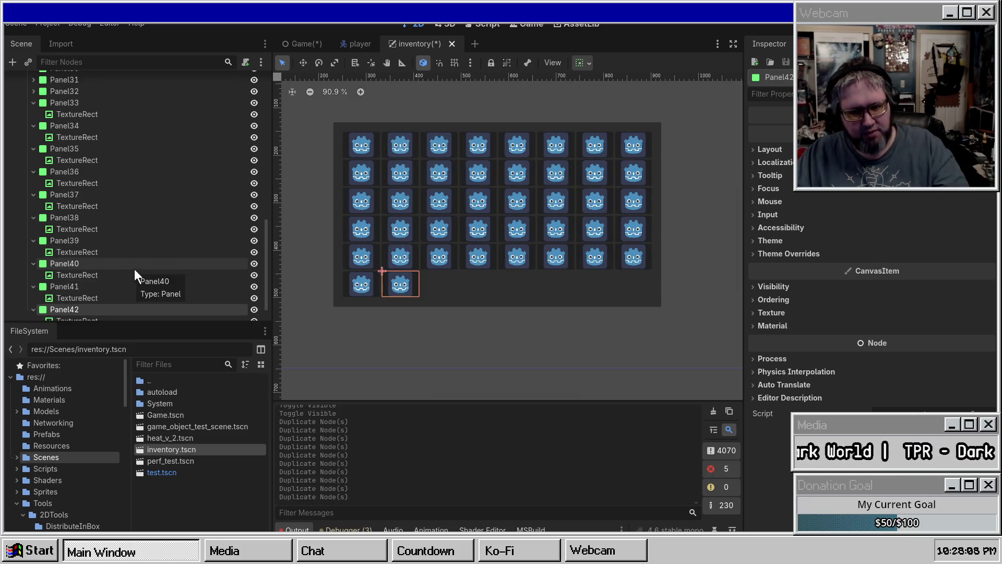
{"action": "scroll", "coordinate": [91, 273], "scroll_direction": "down", "scroll_amount": 2}
{"action": "key", "text": "Delete"}
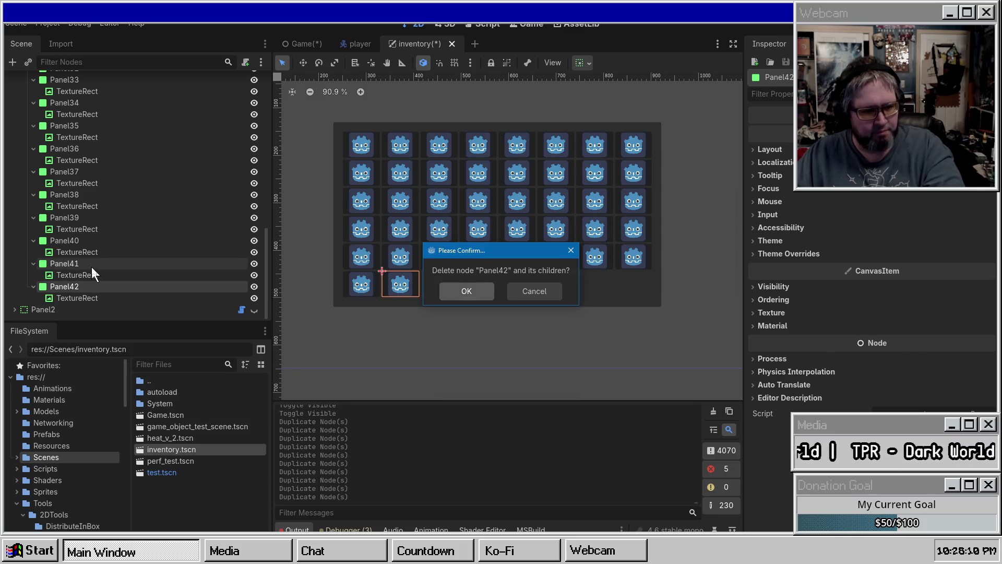
{"action": "key", "text": "Return"}
{"action": "left_click", "coordinate": [86, 287]}
{"action": "key", "text": "Delete"}
{"action": "key", "text": "Return"}
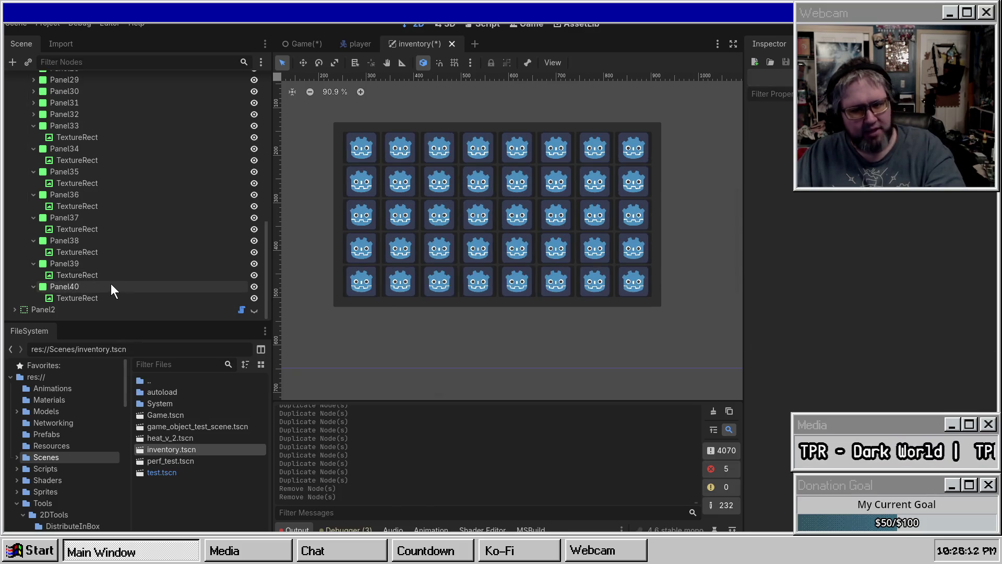
{"action": "left_click", "coordinate": [114, 286]}
{"action": "scroll", "coordinate": [70, 208], "scroll_direction": "up", "scroll_amount": 10}
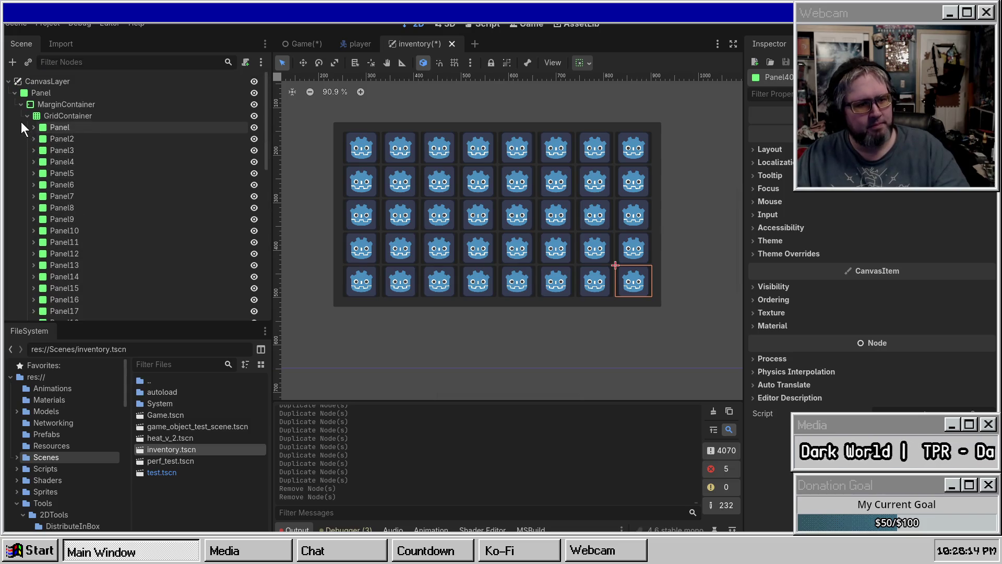
{"action": "double_click", "coordinate": [24, 117]}
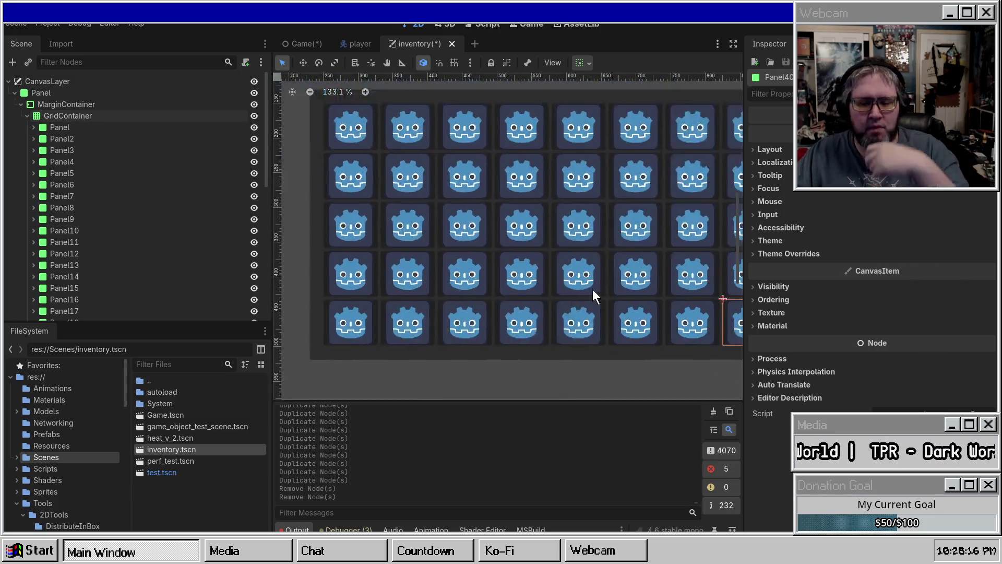
{"action": "left_click", "coordinate": [334, 159]}
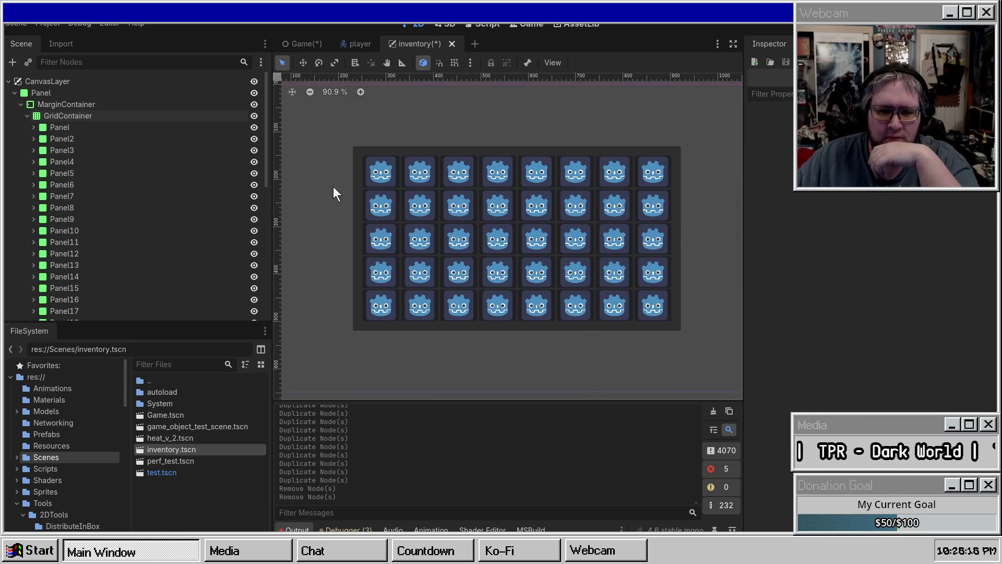
{"action": "left_click", "coordinate": [22, 119]}
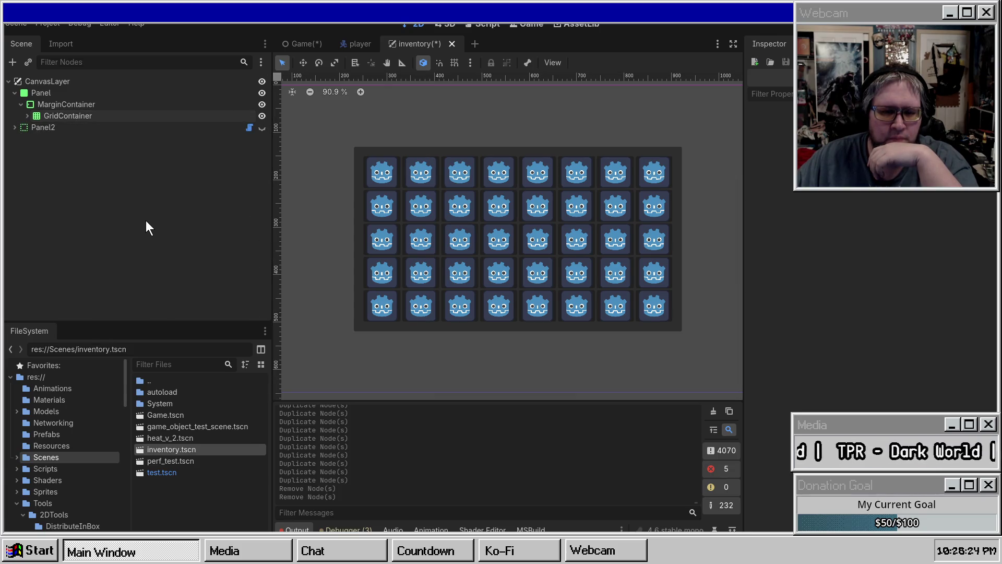
{"action": "left_click", "coordinate": [28, 116]}
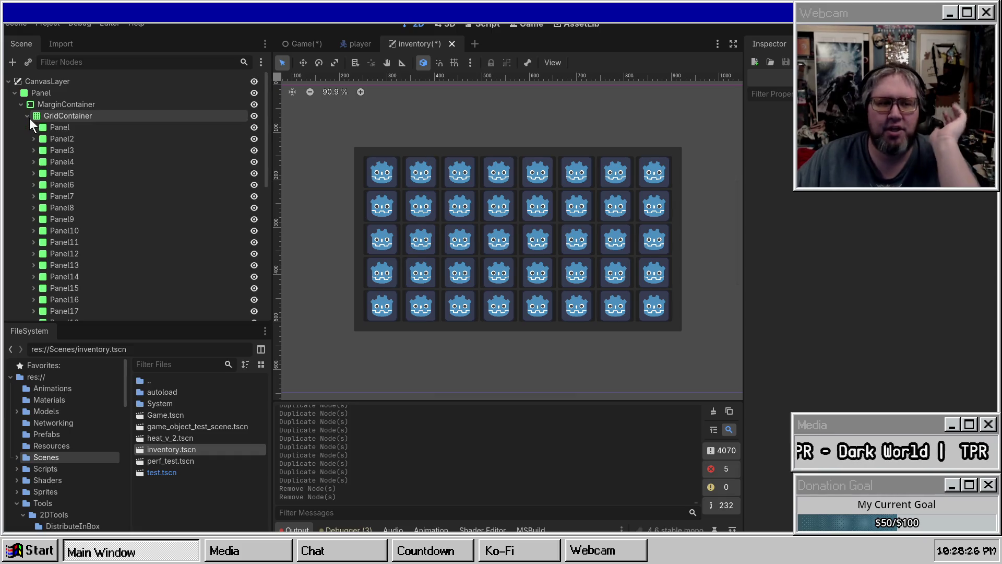
{"action": "scroll", "coordinate": [675, 224], "scroll_direction": "down", "scroll_amount": 3}
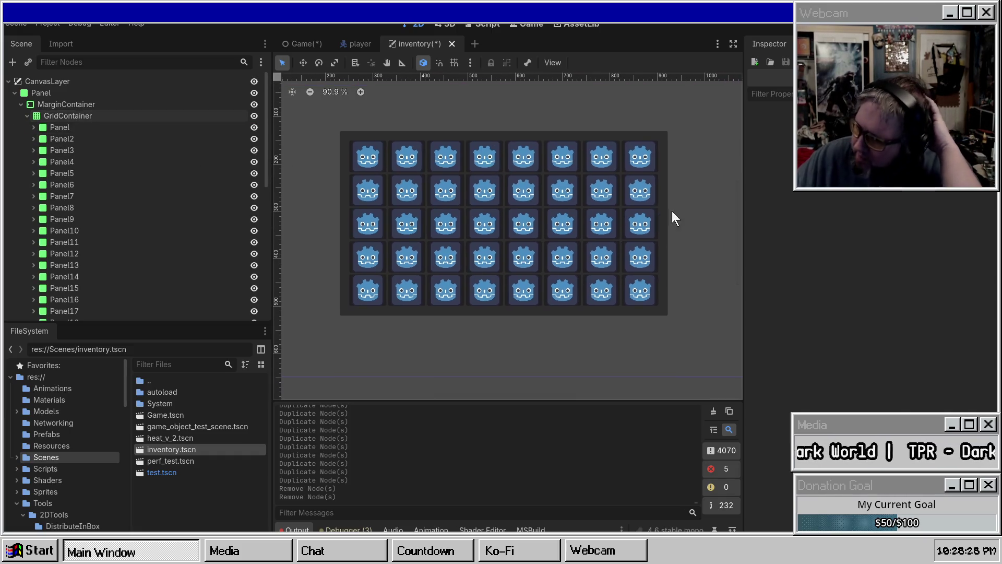
{"action": "left_click", "coordinate": [47, 104]}
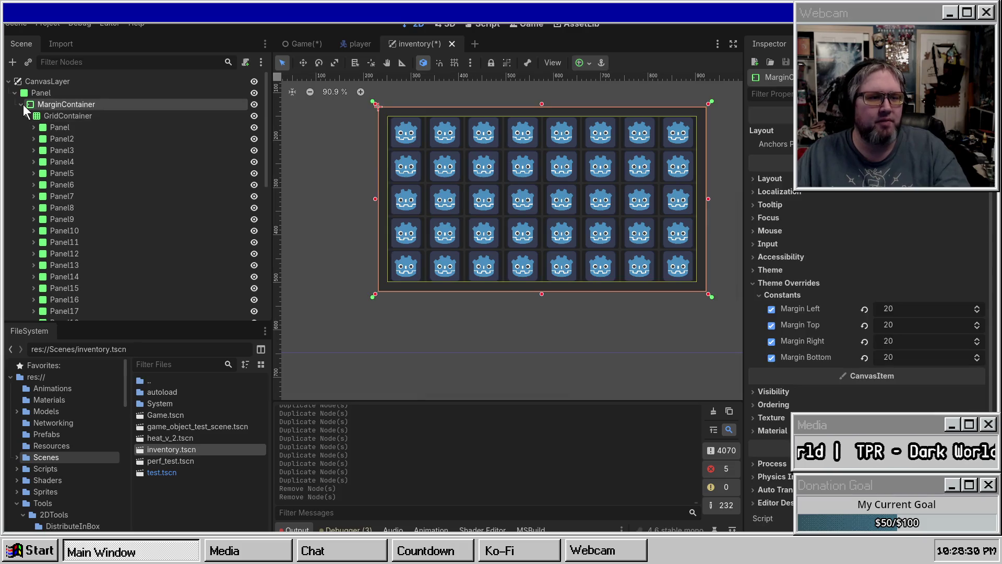
Step: Duplicate the outer inventory Panel, undoing an accidental corner resize of the copy
{"action": "left_click", "coordinate": [21, 105]}
{"action": "left_click", "coordinate": [41, 92]}
{"action": "key", "text": "ctrl+d"}
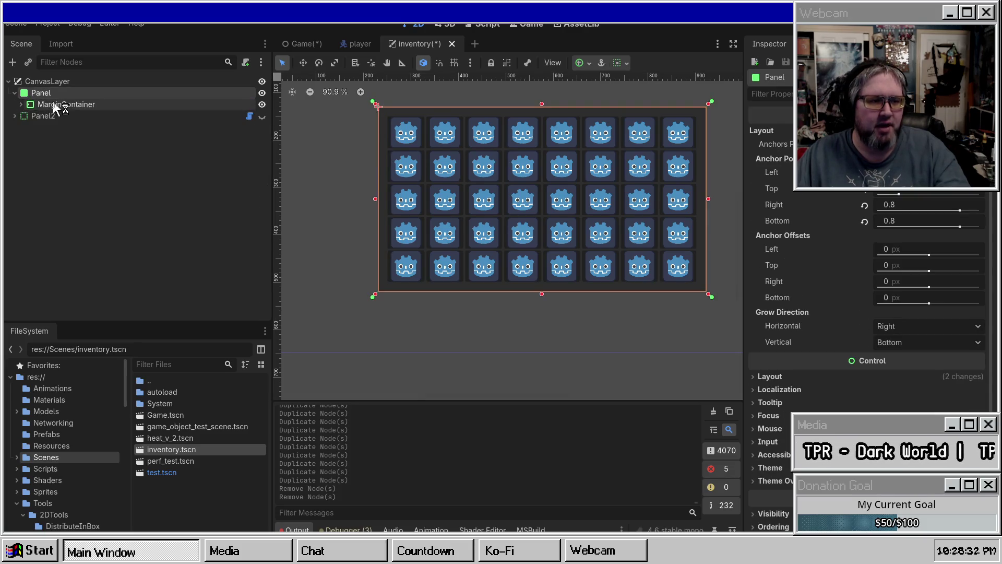
{"action": "scroll", "coordinate": [558, 212], "scroll_direction": "down", "scroll_amount": 2}
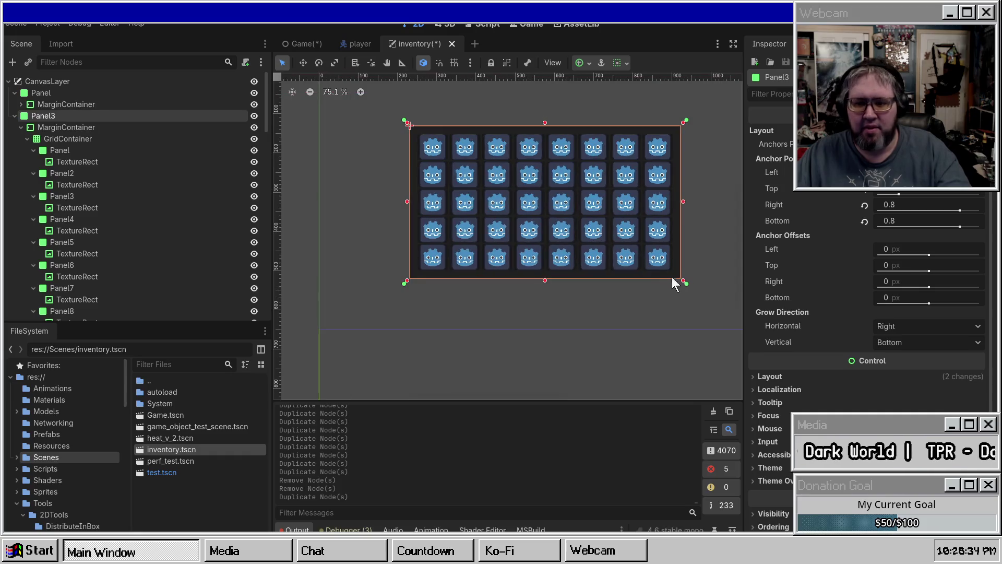
{"action": "left_click_drag", "start_coordinate": [684, 280], "coordinate": [686, 316]}
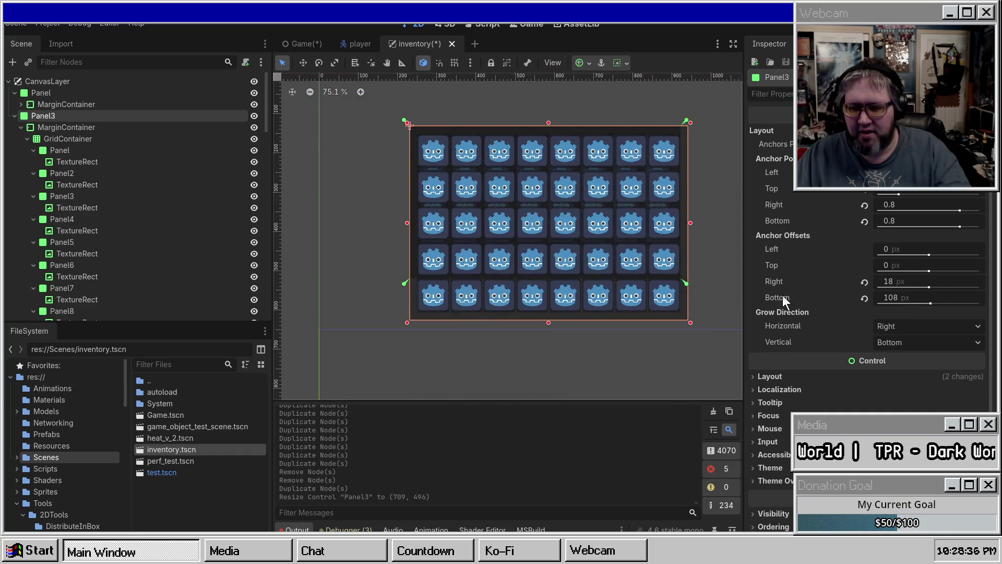
{"action": "key", "text": "ctrl+z"}
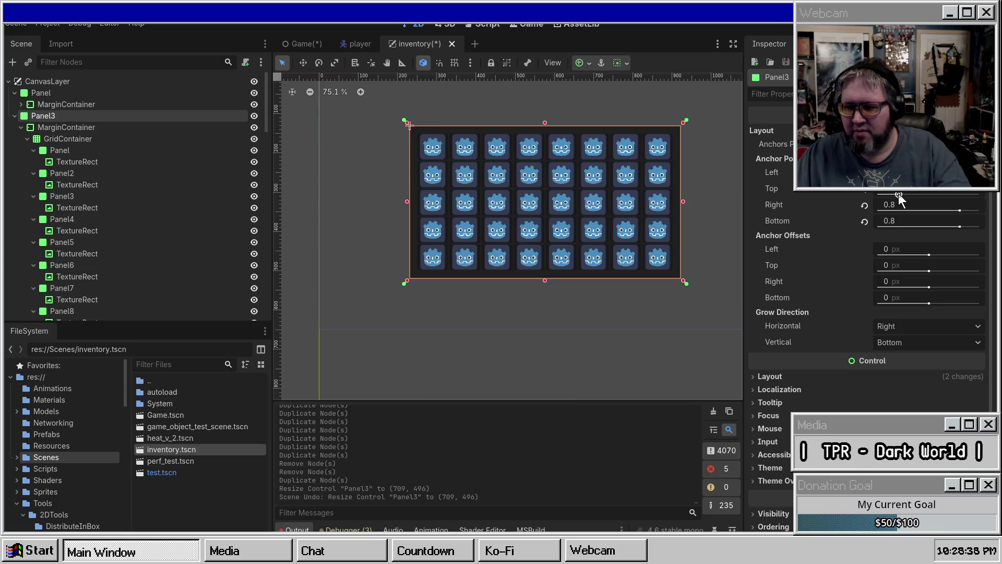
Step: Set the copied panel's top anchor to 0.85 so it becomes a strip below the grid
{"action": "mouse_move", "coordinate": [897, 193]}
{"action": "left_mouse_down"}
{"action": "mouse_move", "coordinate": [928, 193]}
{"action": "mouse_move", "coordinate": [923, 200]}
{"action": "mouse_move", "coordinate": [944, 227]}
{"action": "mouse_move", "coordinate": [982, 227]}
{"action": "left_mouse_up"}
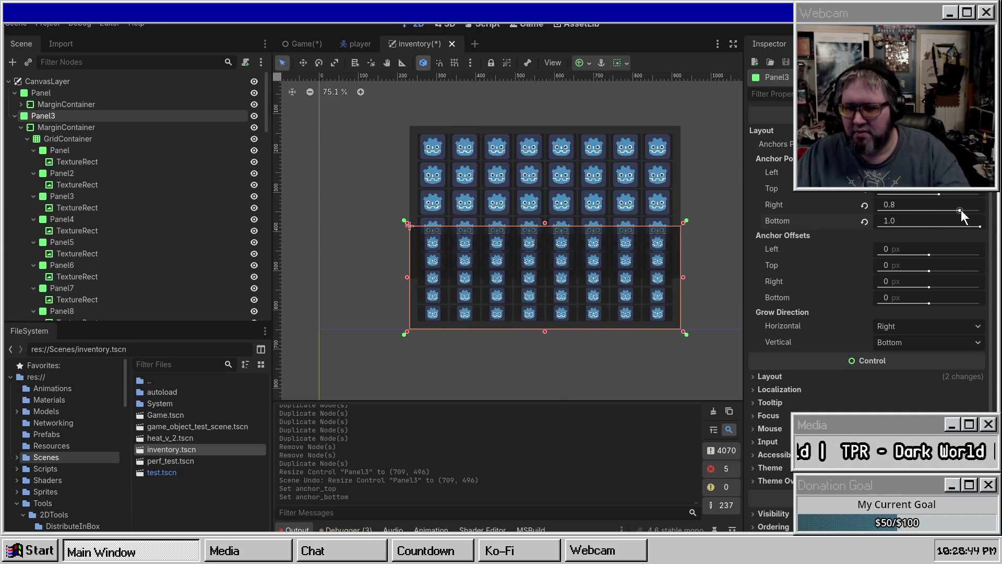
{"action": "left_click_drag", "start_coordinate": [932, 196], "coordinate": [966, 194]}
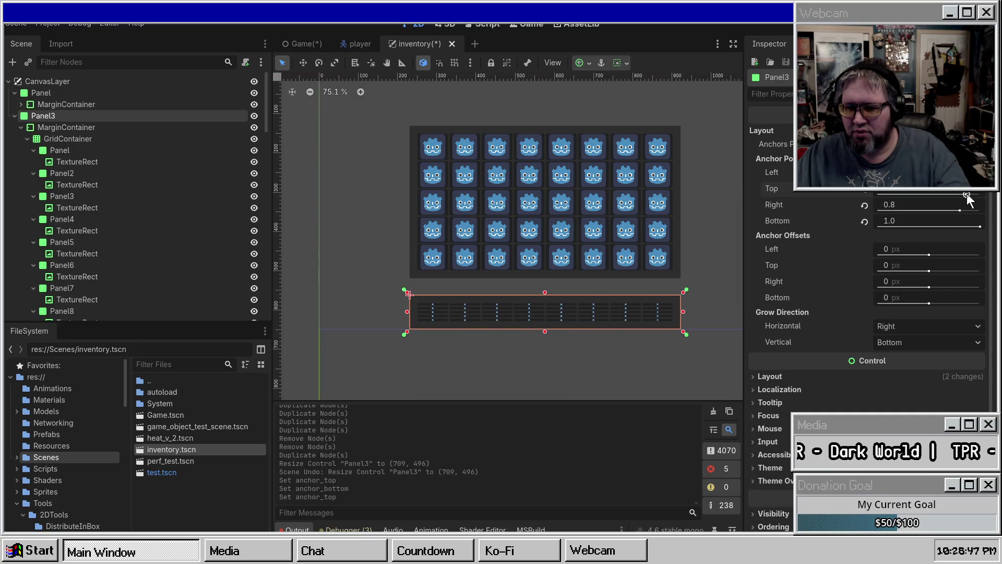
{"action": "left_click_drag", "start_coordinate": [931, 194], "coordinate": [931, 195]}
{"action": "left_click", "coordinate": [931, 195]}
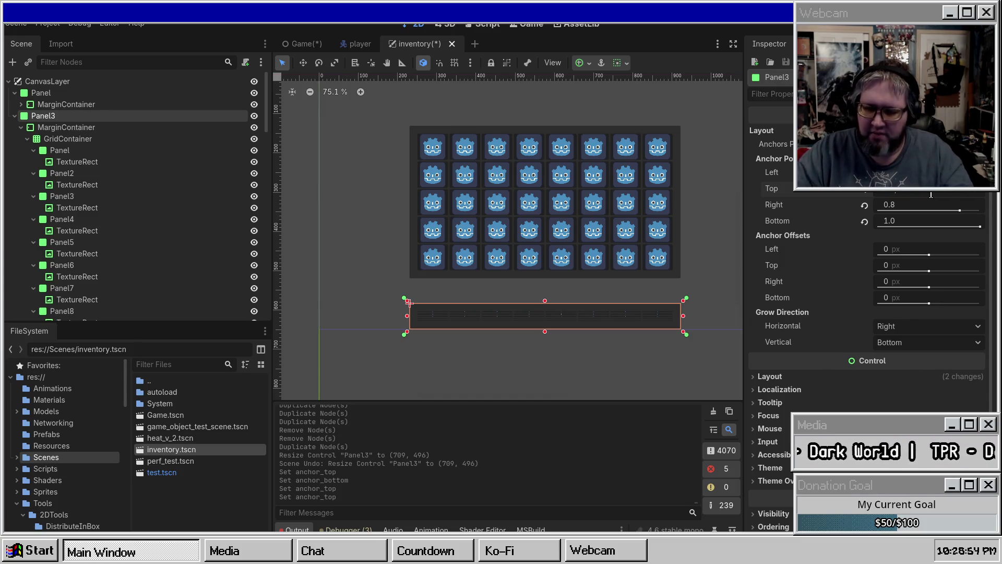
{"action": "type", "text": "0.85"}
{"action": "key", "text": "Return"}
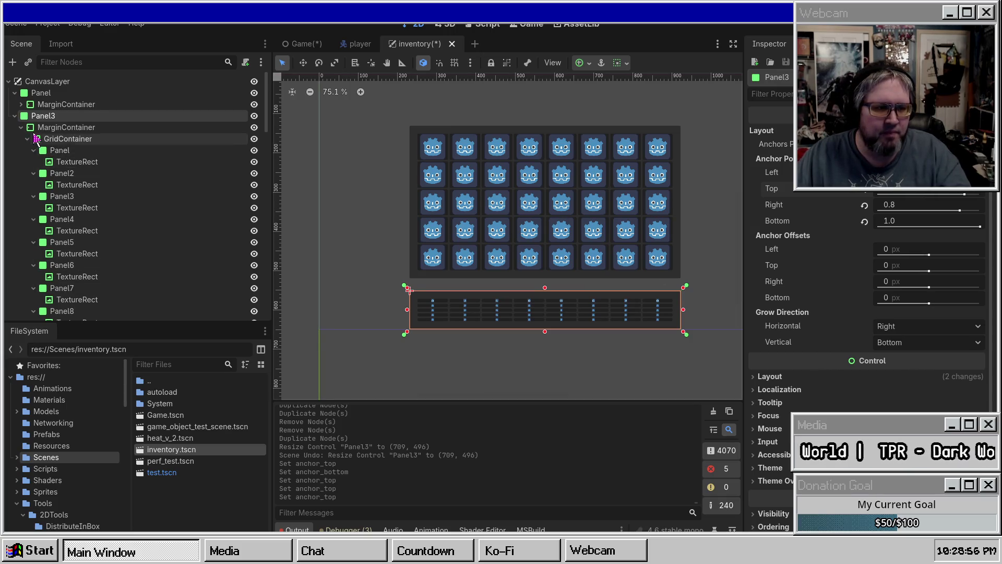
Step: Delete slots Panel9 through Panel40 from Panel3's GridContainer
{"action": "left_click", "coordinate": [26, 139]}
{"action": "left_click", "coordinate": [27, 139]}
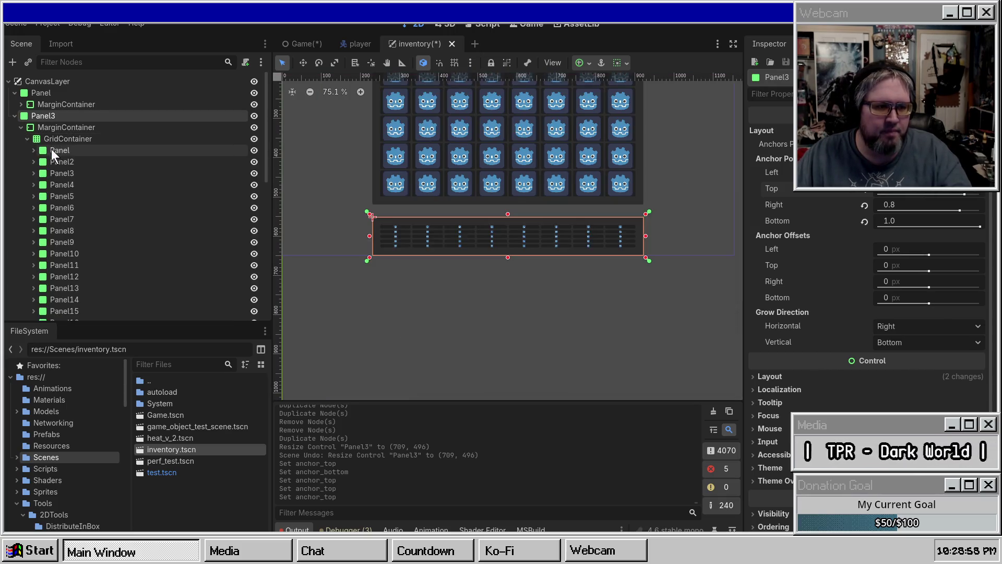
{"action": "left_click", "coordinate": [79, 239]}
{"action": "scroll", "coordinate": [122, 262], "scroll_direction": "down", "scroll_amount": 5}
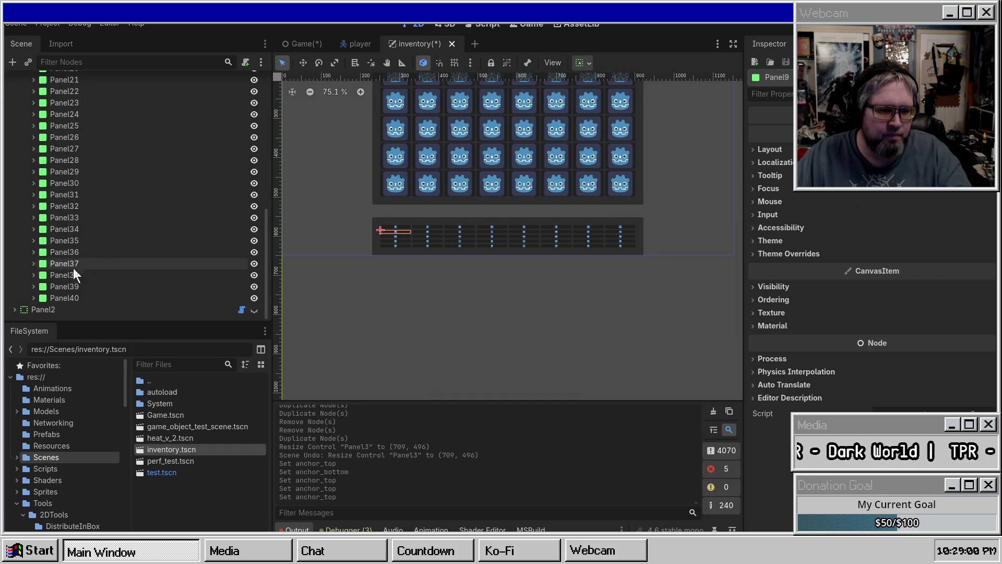
{"action": "left_click", "coordinate": [68, 297], "text": "shift"}
{"action": "key", "text": "Delete"}
{"action": "key", "text": "Return"}
{"action": "scroll", "coordinate": [520, 209], "scroll_direction": "up", "scroll_amount": 2}
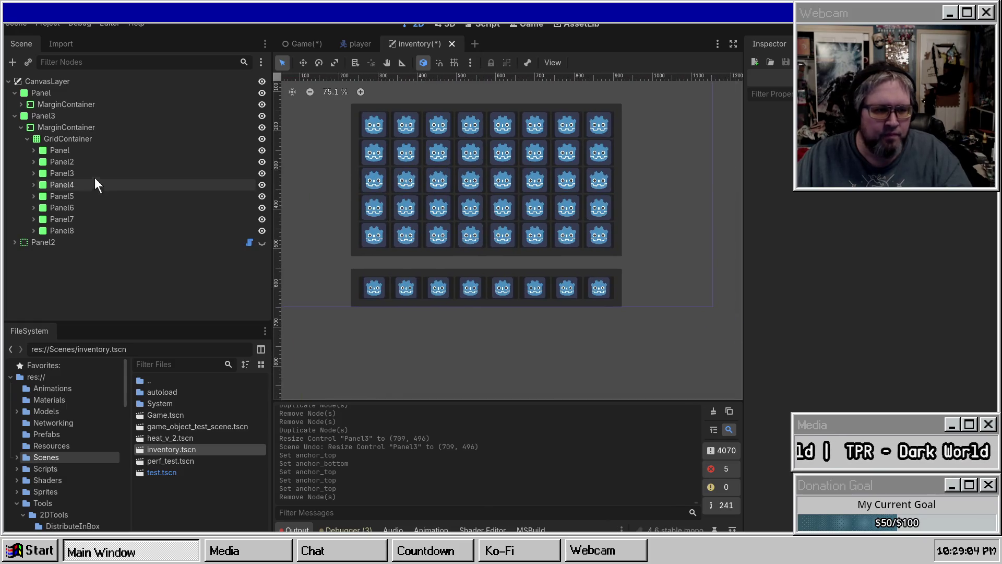
Step: Set the GridContainer's column count and duplicate Panel8 to make ten slots in one row
{"action": "left_click", "coordinate": [61, 142]}
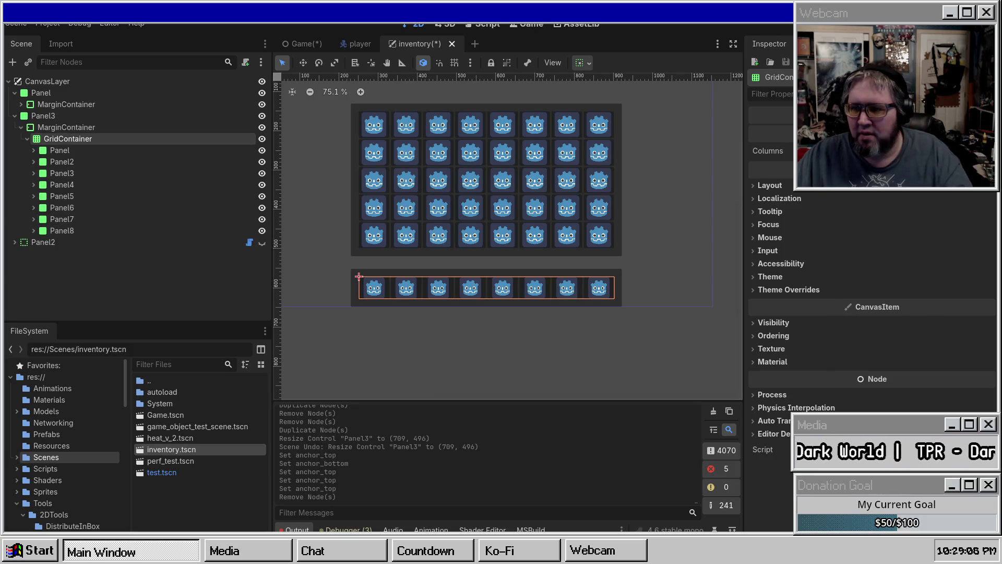
{"action": "key", "text": "Return"}
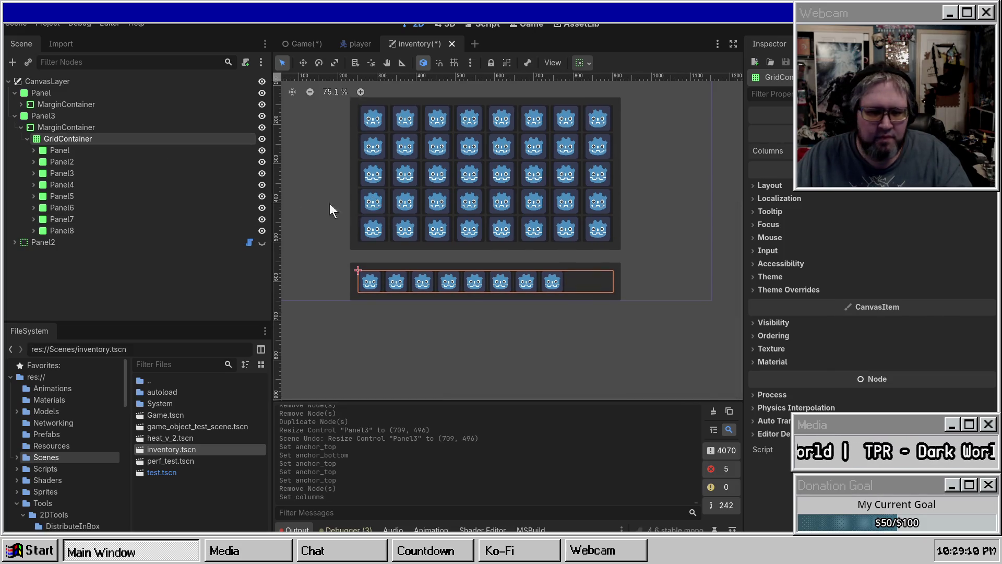
{"action": "left_click", "coordinate": [55, 231]}
{"action": "key", "text": "ctrl+d"}
{"action": "key", "text": "ctrl+d"}
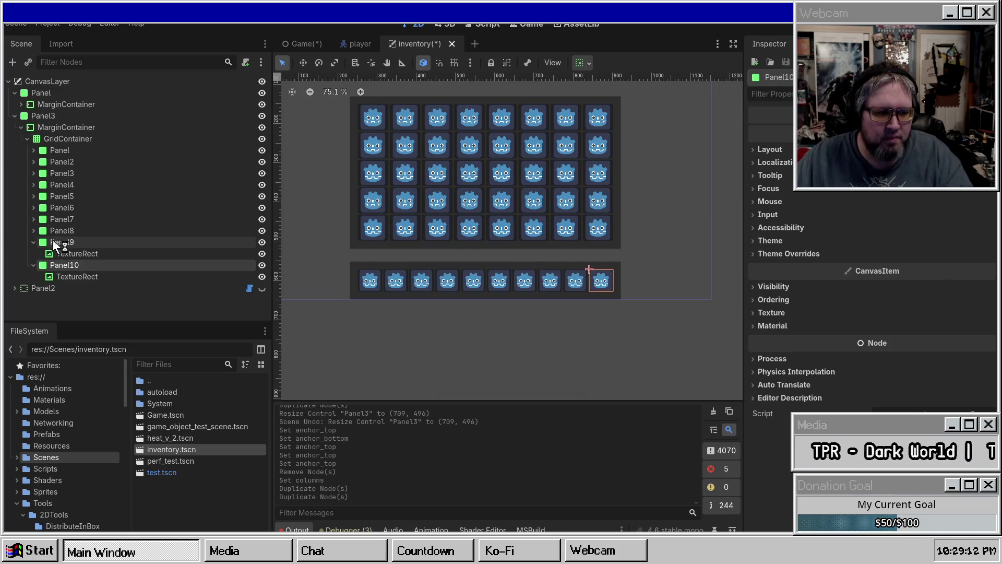
{"action": "left_click", "coordinate": [33, 242]}
{"action": "left_click", "coordinate": [32, 251]}
{"action": "left_click", "coordinate": [80, 139]}
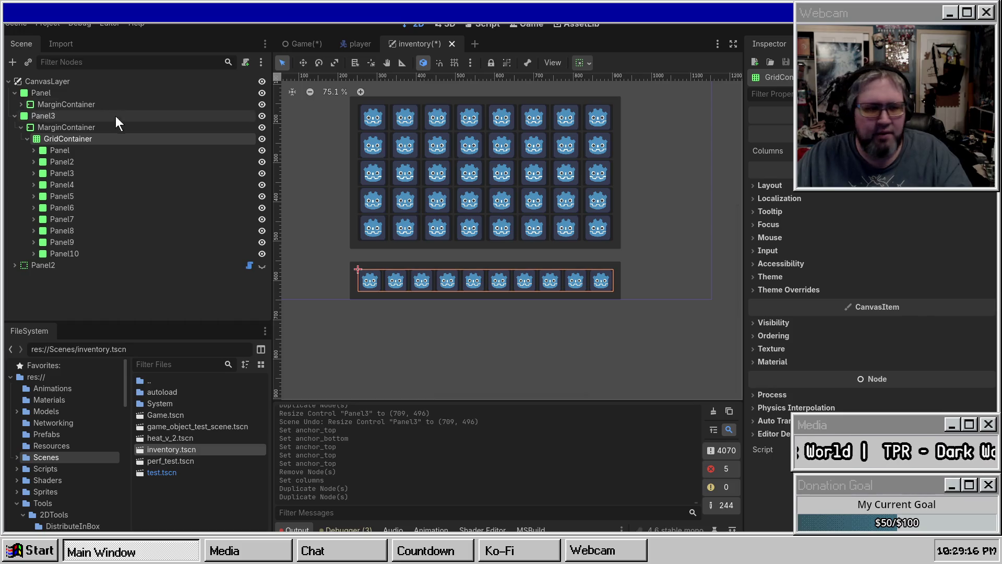
{"action": "left_click", "coordinate": [90, 115]}
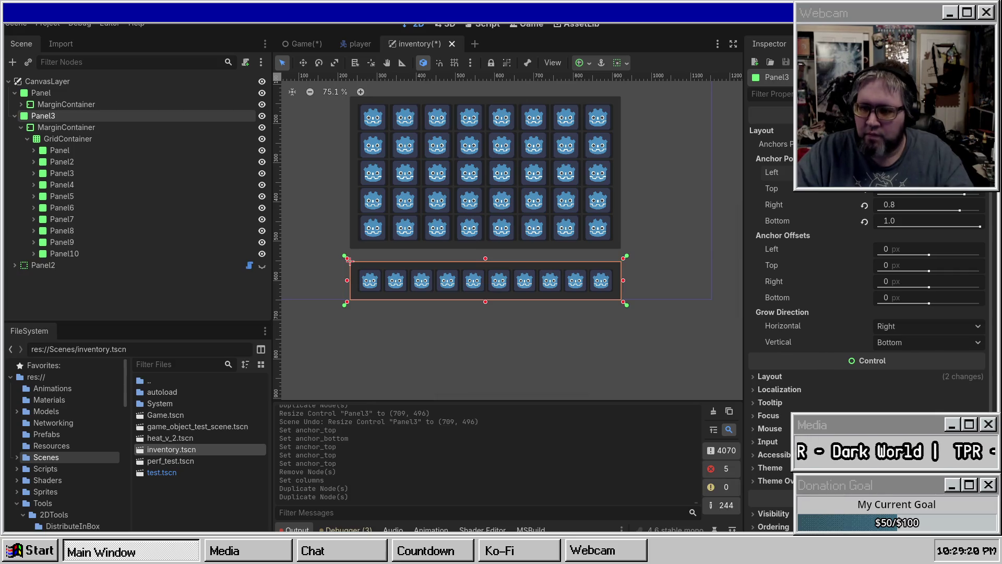
Step: Widen Panel3 (right anchor 0.9) and set its bottom anchor to 0.95
{"action": "left_click_drag", "start_coordinate": [348, 259], "coordinate": [304, 260]}
{"action": "left_click_drag", "start_coordinate": [627, 256], "coordinate": [672, 256]}
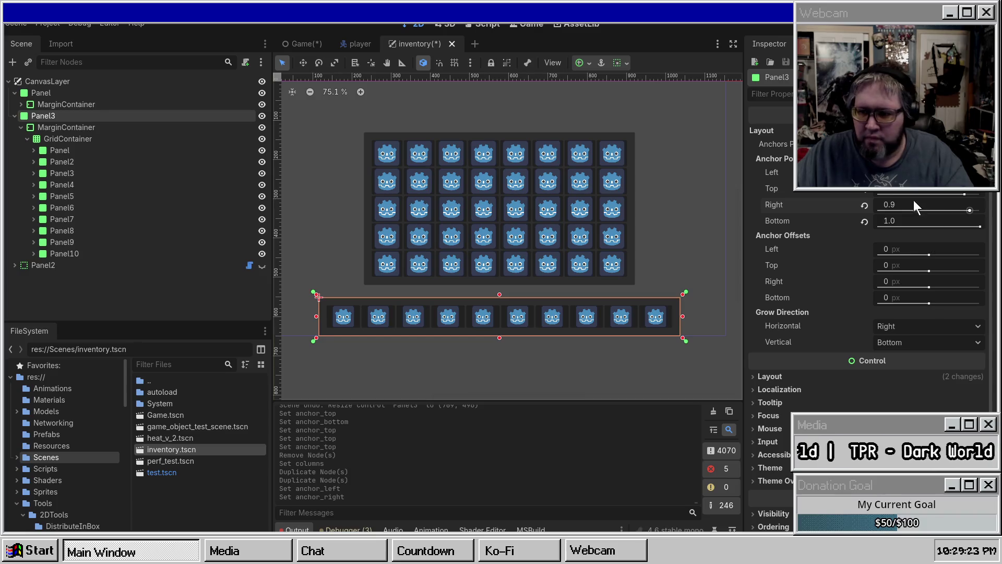
{"action": "left_click", "coordinate": [982, 223]}
{"action": "type", "text": "0.9"}
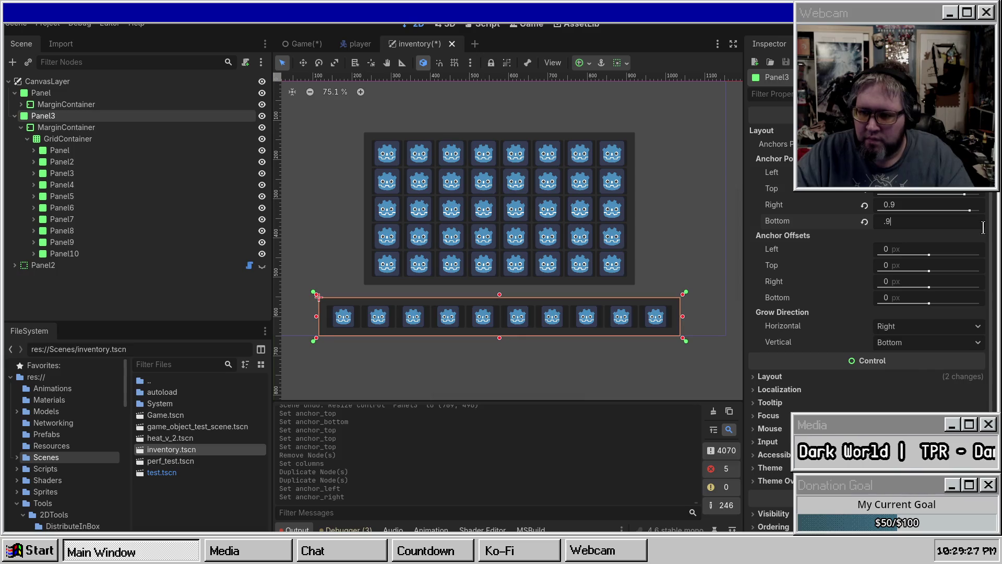
{"action": "key", "text": "Return"}
{"action": "left_click", "coordinate": [915, 221]}
{"action": "type", "text": "5"}
{"action": "key", "text": "Return"}
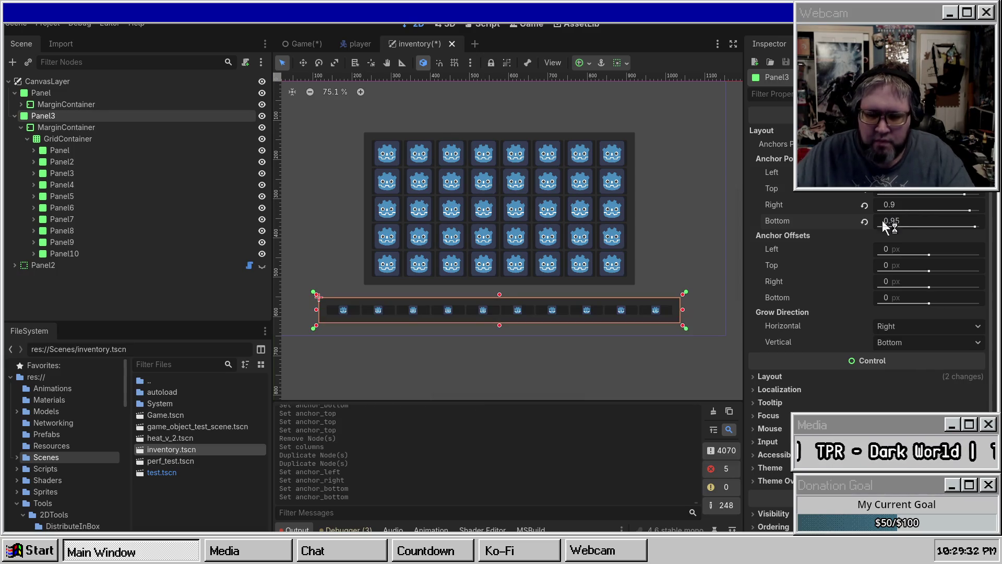
Step: Set Panel3's MarginContainer theme override margins to 5 on left, top, right and bottom
{"action": "left_click", "coordinate": [58, 127]}
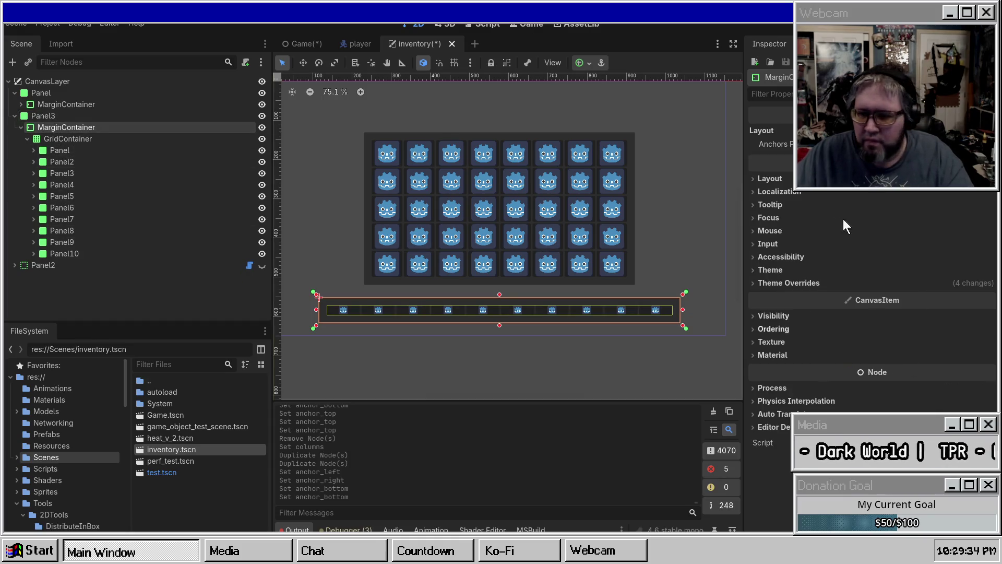
{"action": "left_click", "coordinate": [788, 283]}
{"action": "left_click", "coordinate": [782, 296]}
{"action": "left_click", "coordinate": [927, 310]}
{"action": "type", "text": "1"}
{"action": "key", "text": "Tab"}
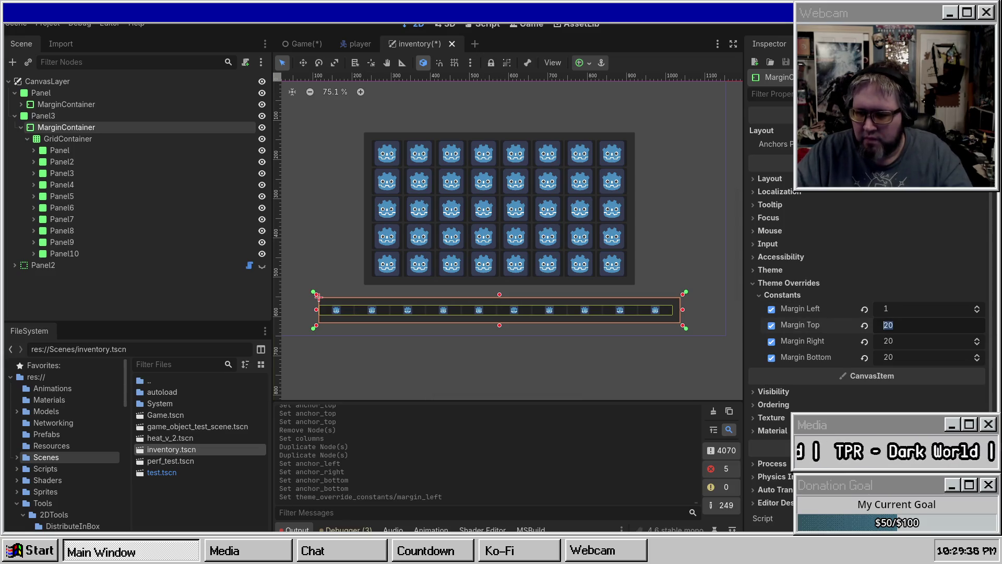
{"action": "left_click", "coordinate": [913, 312]}
{"action": "type", "text": "5"}
{"action": "key", "text": "Tab"}
{"action": "type", "text": "5"}
{"action": "key", "text": "Tab"}
{"action": "type", "text": "5"}
{"action": "key", "text": "Tab"}
{"action": "type", "text": "5"}
{"action": "key", "text": "Return"}
Step: Deselect to check the larger hotbar icons, then reselect Panel3
{"action": "left_click", "coordinate": [681, 224]}
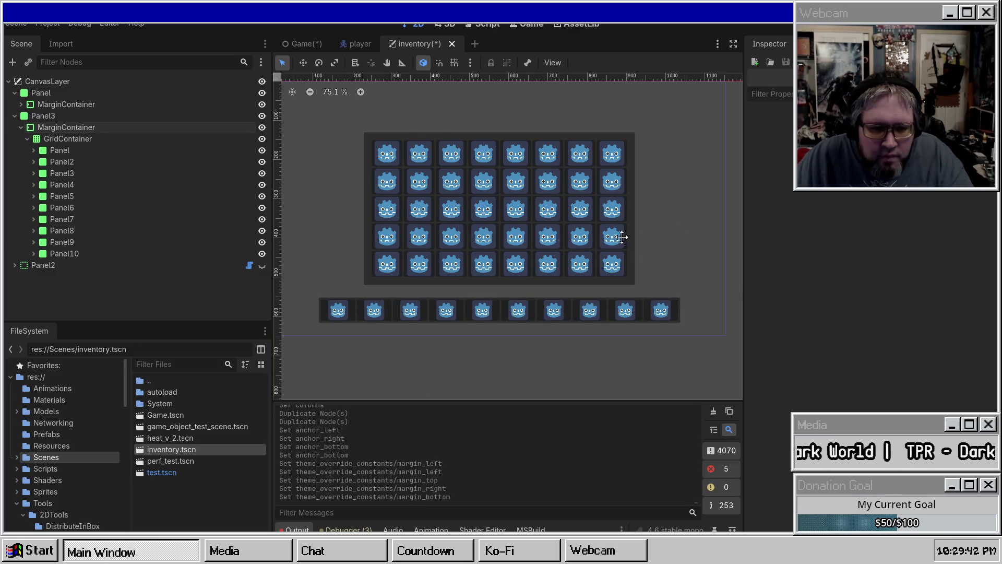
{"action": "scroll", "coordinate": [580, 207], "scroll_direction": "left", "scroll_amount": 3}
{"action": "scroll", "coordinate": [553, 184], "scroll_direction": "up", "scroll_amount": 1}
{"action": "scroll", "coordinate": [553, 183], "scroll_direction": "right", "scroll_amount": 1}
{"action": "scroll", "coordinate": [553, 184], "scroll_direction": "down", "scroll_amount": 1}
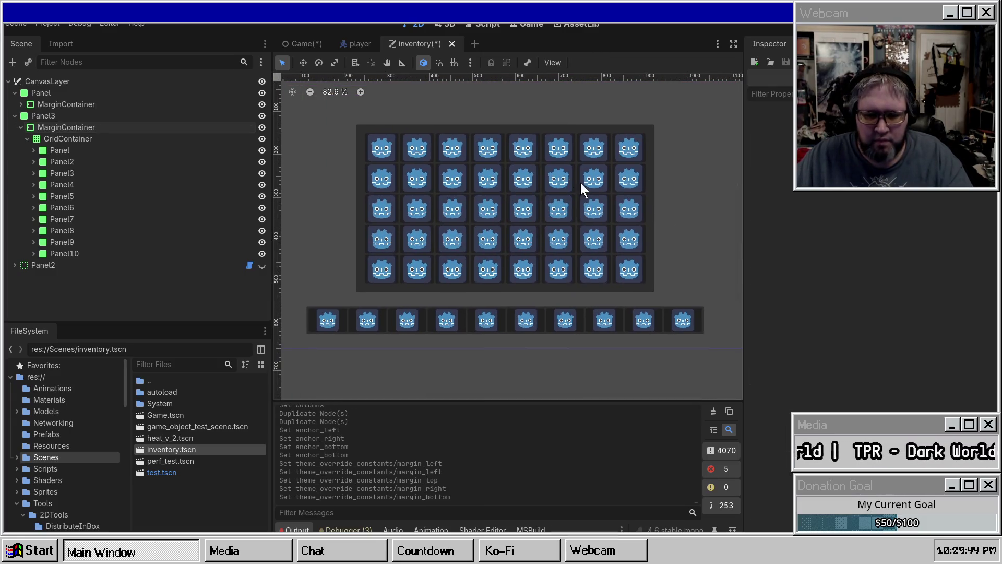
{"action": "left_click", "coordinate": [82, 117]}
Step: Change Panel3's Right anchor point from 0.9 to 0.85 in the Inspector
{"action": "left_click", "coordinate": [77, 127]}
{"action": "left_click", "coordinate": [76, 116]}
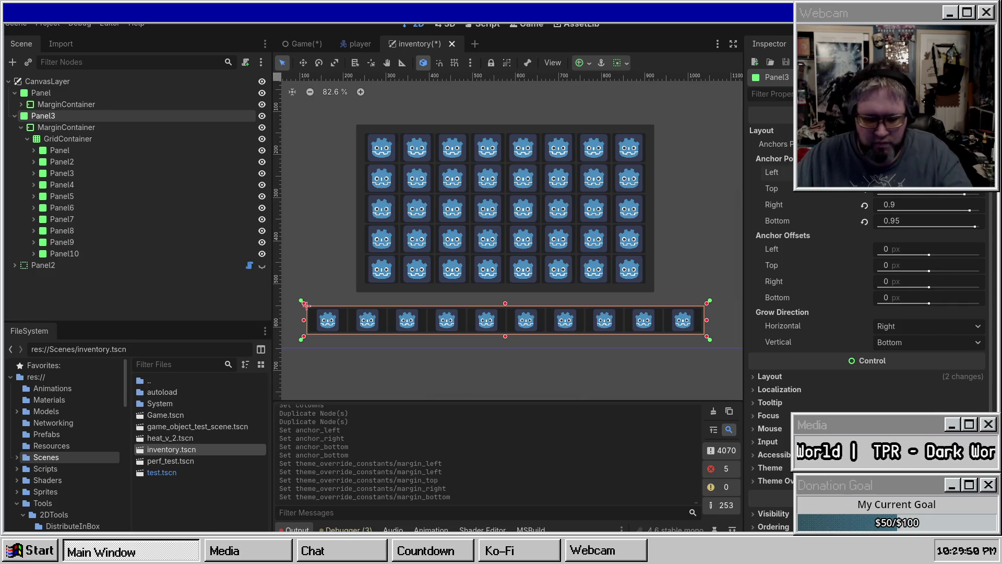
{"action": "left_click", "coordinate": [905, 204]}
{"action": "type", "text": "0.85"}
{"action": "key", "text": "Return"}
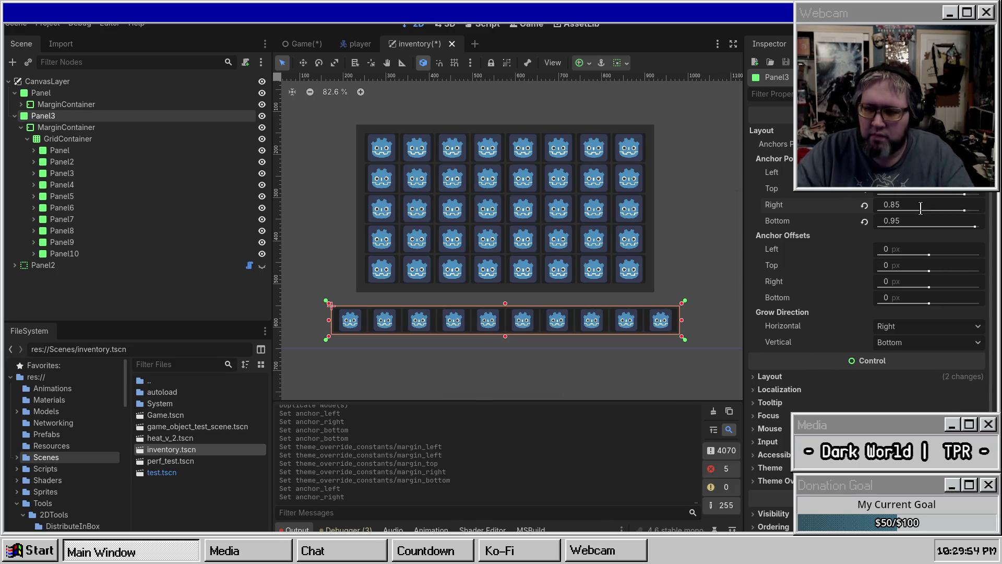
Step: Recheck Panel3's anchors, deselect, and capture a screenshot of the inventory layout
{"action": "left_click", "coordinate": [665, 190]}
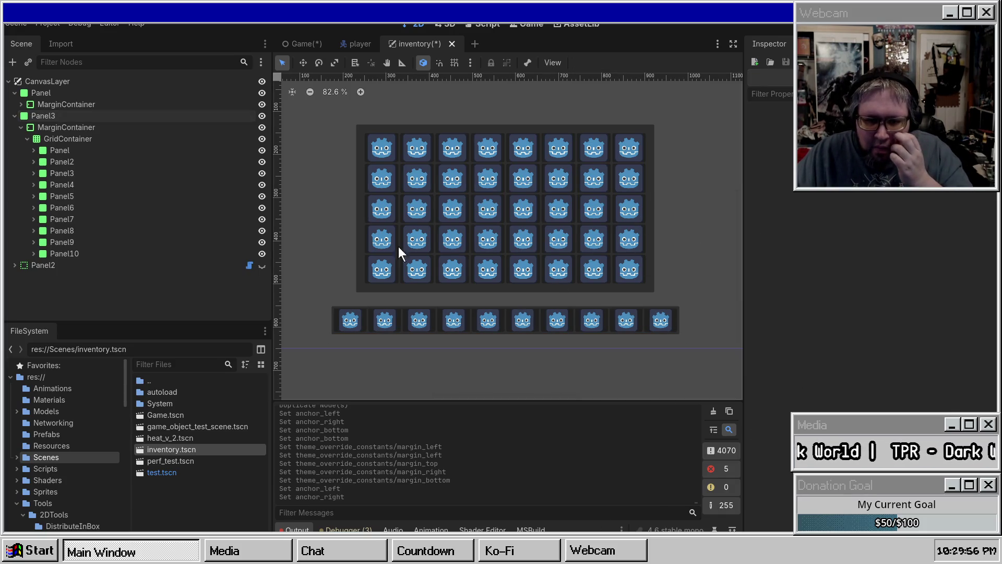
{"action": "left_click", "coordinate": [96, 127]}
{"action": "left_click", "coordinate": [95, 118]}
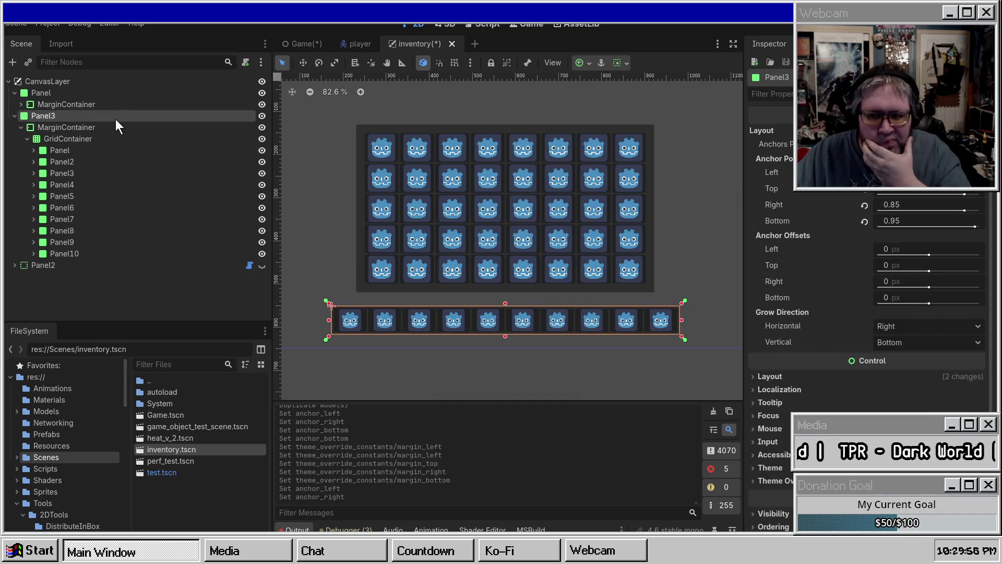
{"action": "left_click", "coordinate": [673, 189]}
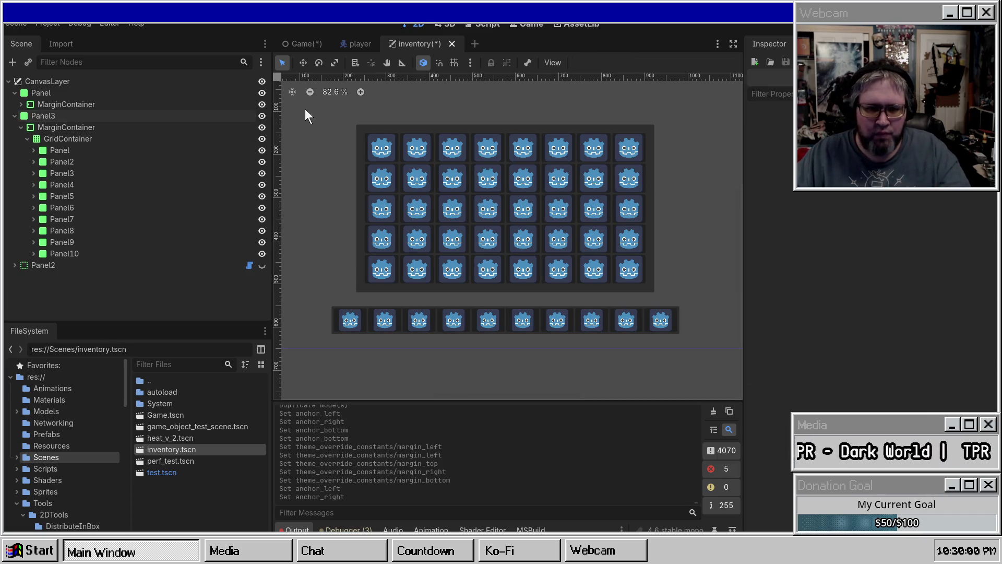
{"action": "key", "text": "super+shift+s"}
{"action": "left_click_drag", "start_coordinate": [308, 108], "coordinate": [693, 351]}
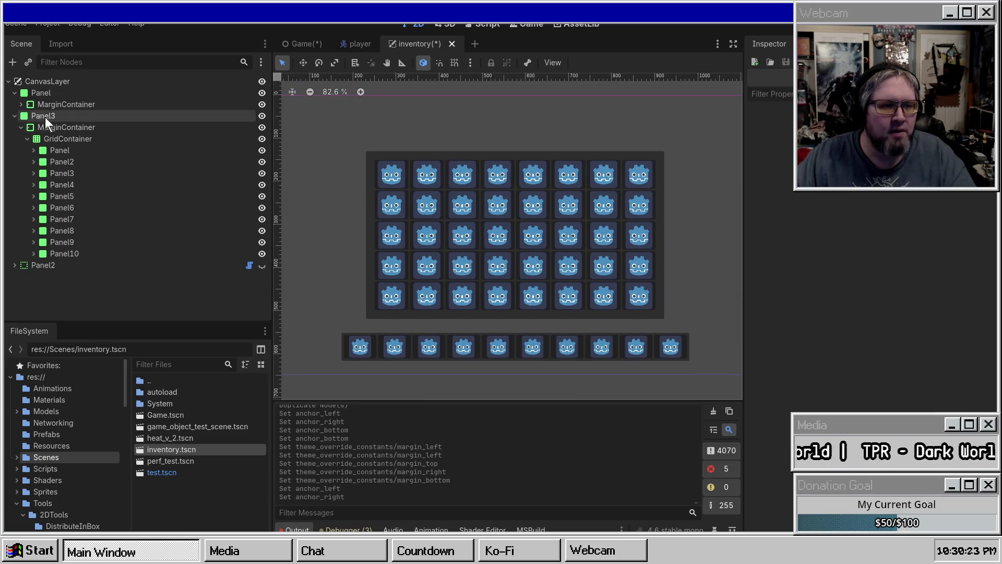
Step: Collapse the scene tree and hide the main inventory Panel, leaving Panel3 visible
{"action": "left_click", "coordinate": [21, 127]}
{"action": "left_click", "coordinate": [15, 116]}
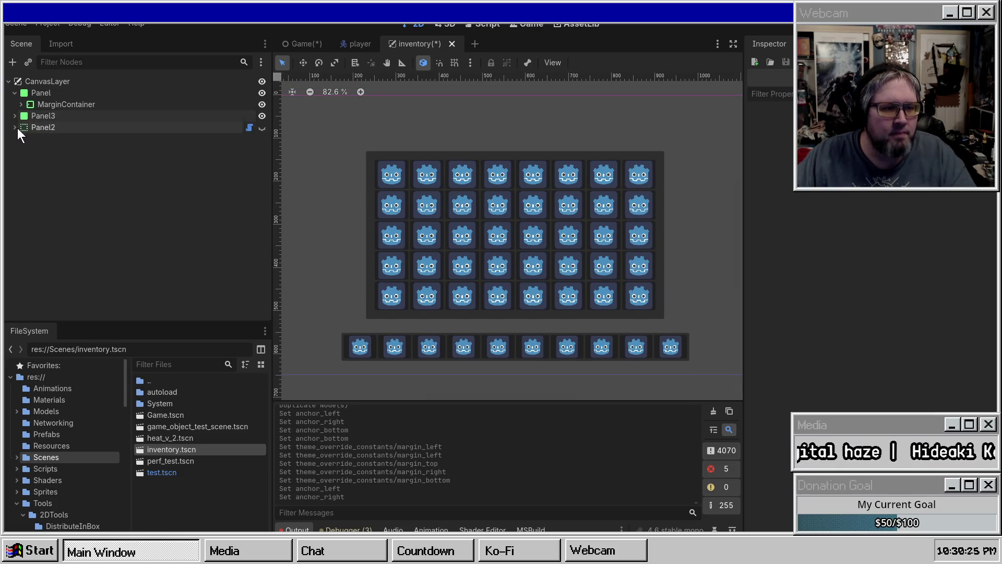
{"action": "left_click", "coordinate": [21, 94]}
{"action": "left_click", "coordinate": [14, 93]}
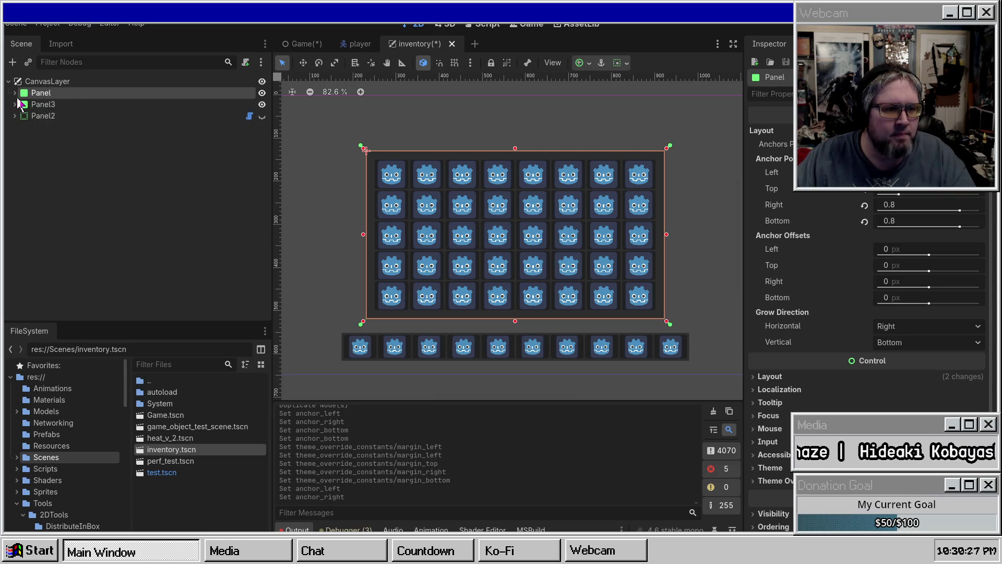
{"action": "mouse_move", "coordinate": [553, 264]}
{"action": "left_mouse_down"}
{"action": "mouse_move", "coordinate": [425, 217]}
{"action": "mouse_move", "coordinate": [541, 239]}
{"action": "left_mouse_up"}
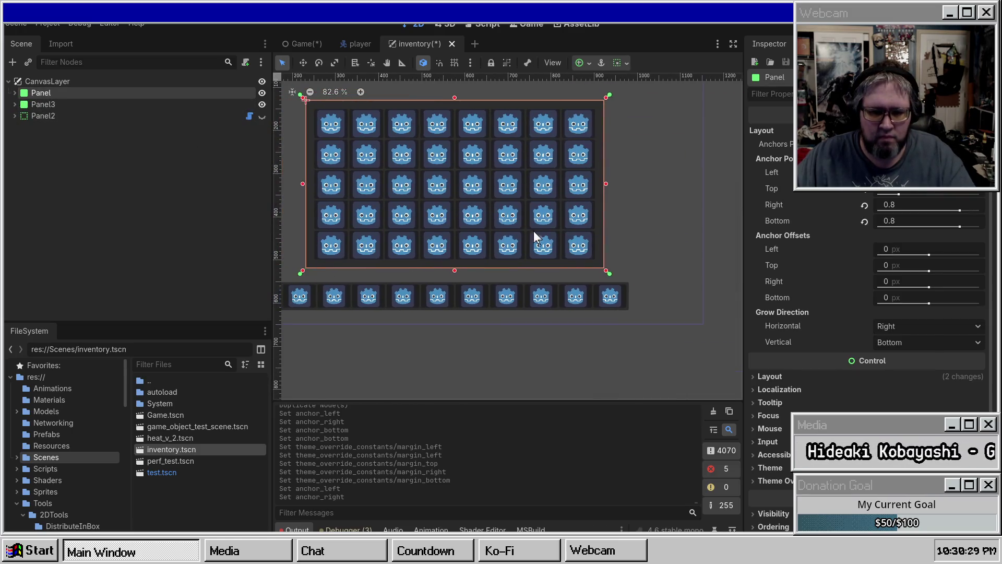
{"action": "left_click", "coordinate": [262, 94]}
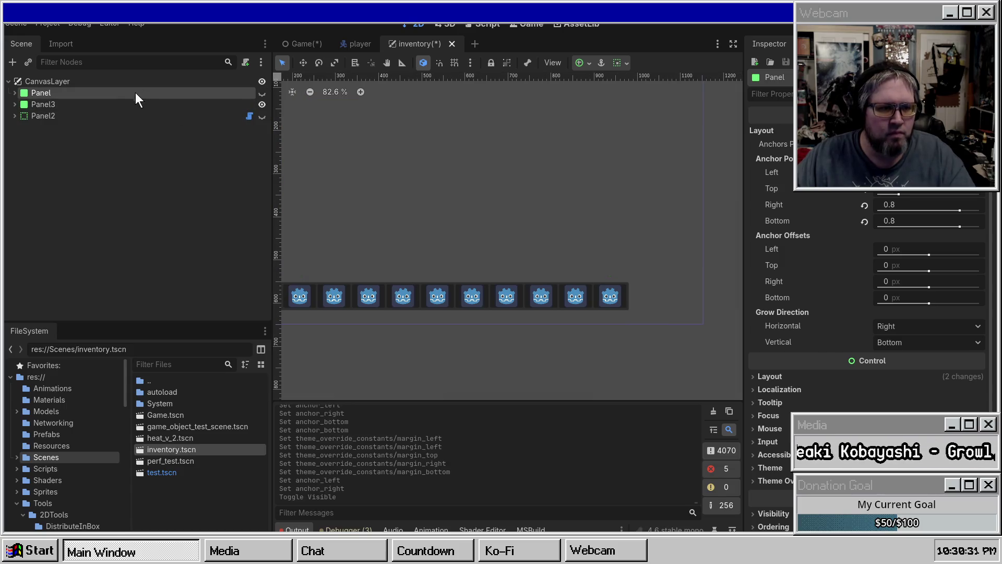
{"action": "left_click", "coordinate": [262, 105]}
{"action": "left_click", "coordinate": [262, 105]}
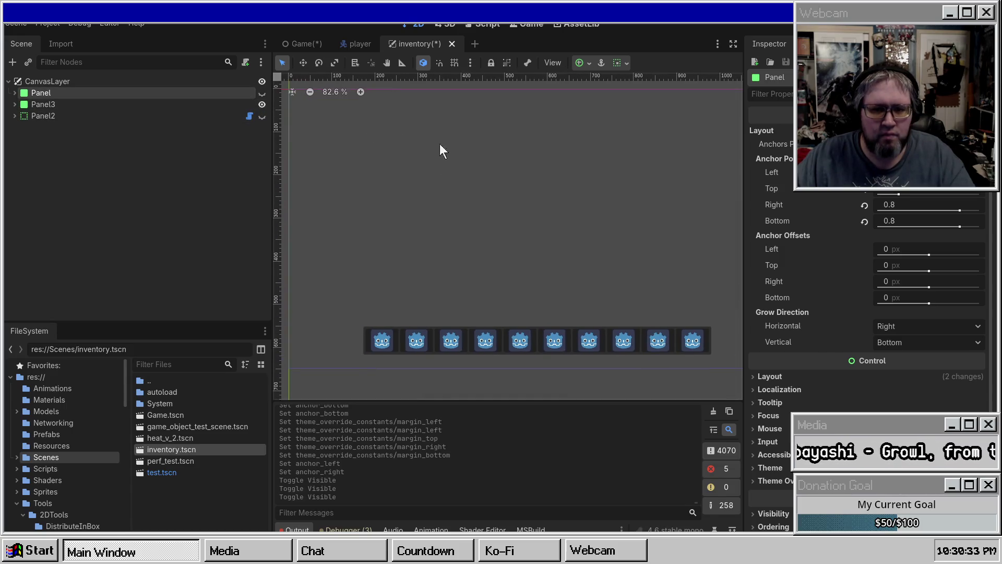
Step: Save the inventory scene and run the Game scene with F5
{"action": "key", "text": "ctrl+s"}
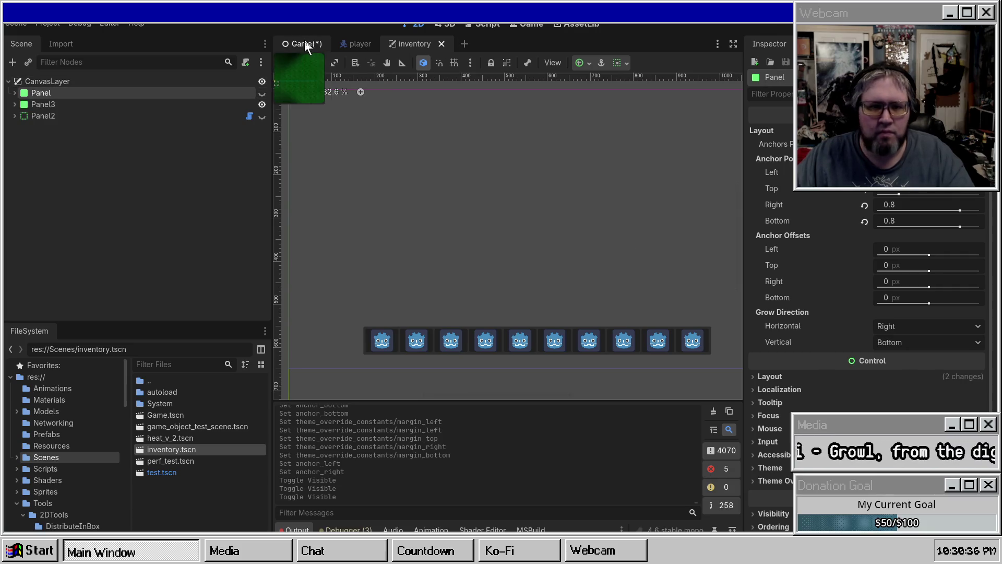
{"action": "left_click", "coordinate": [305, 43]}
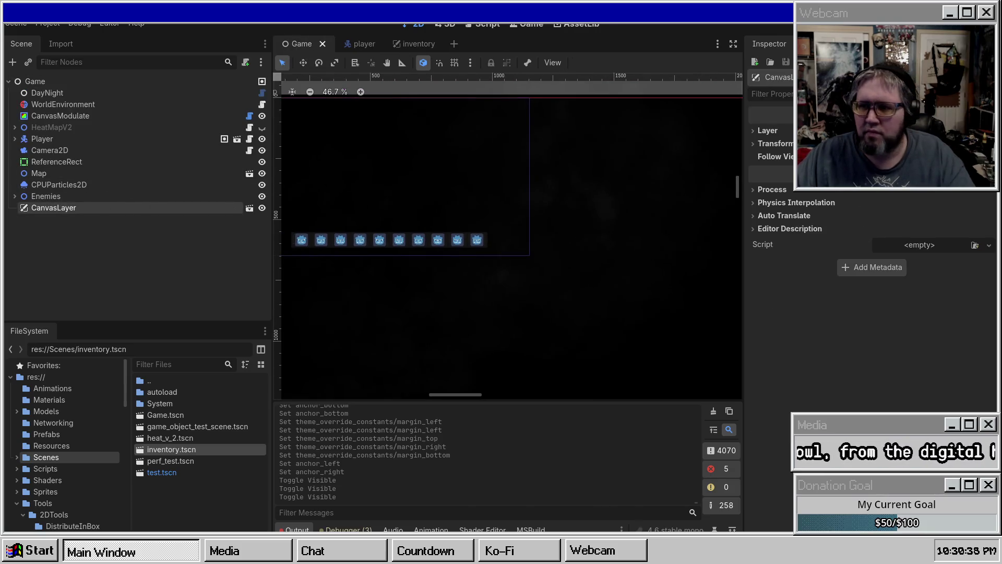
{"action": "key", "text": "F5"}
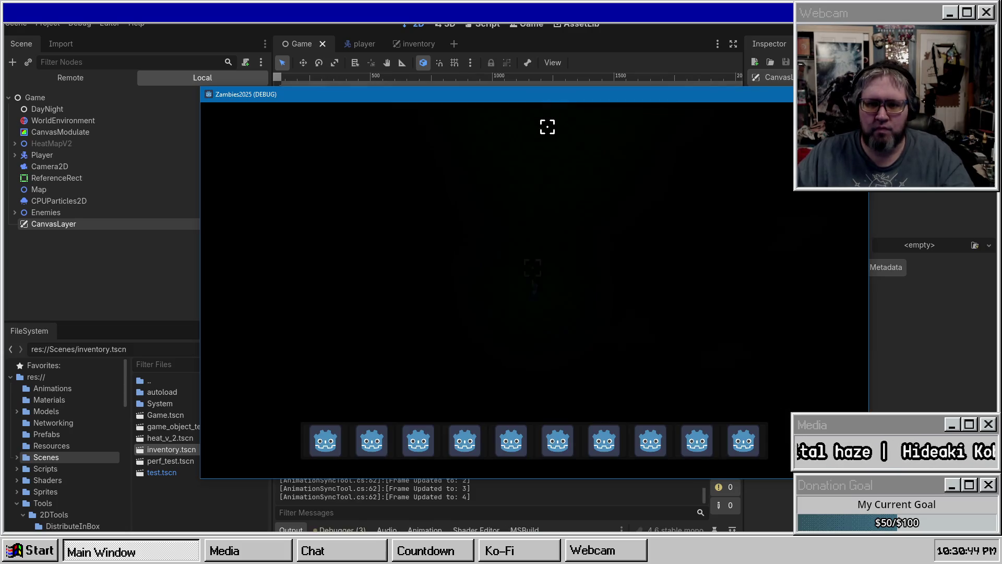
Step: Bring the running game forward, maximize its window and resume play
{"action": "key", "text": "alt+Tab"}
{"action": "key", "text": "alt+Tab"}
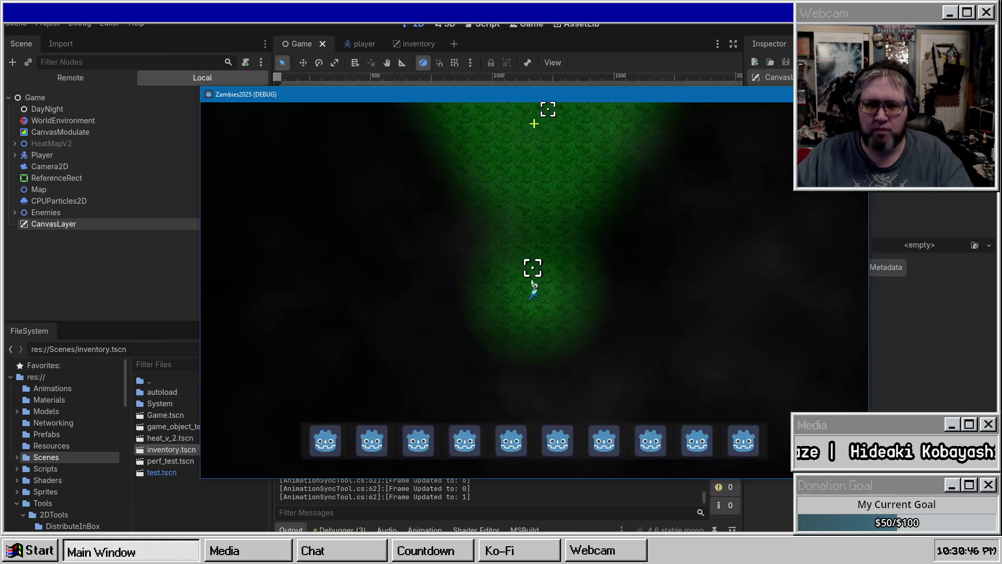
{"action": "key", "text": "Escape"}
{"action": "double_click", "coordinate": [567, 92]}
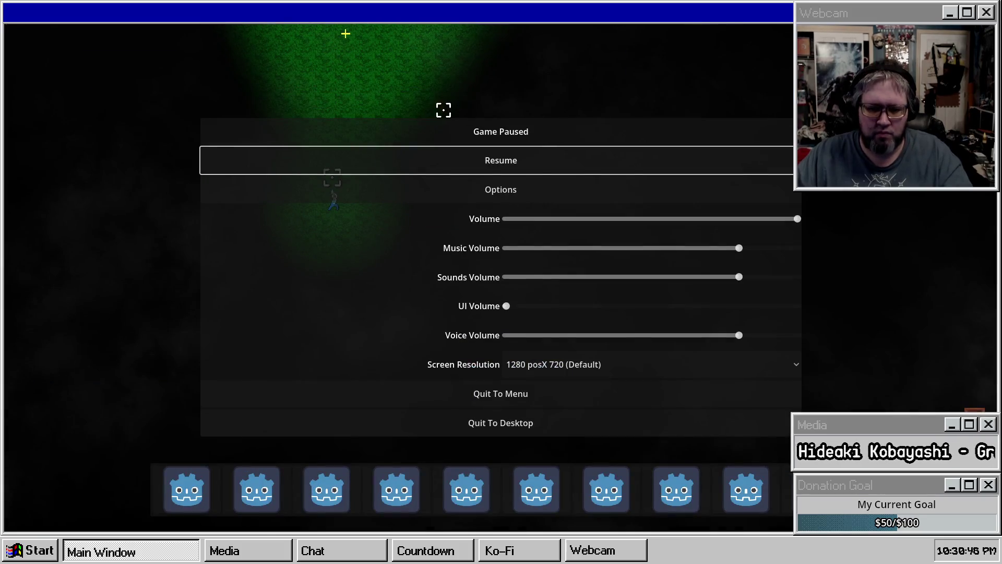
{"action": "left_click", "coordinate": [466, 160]}
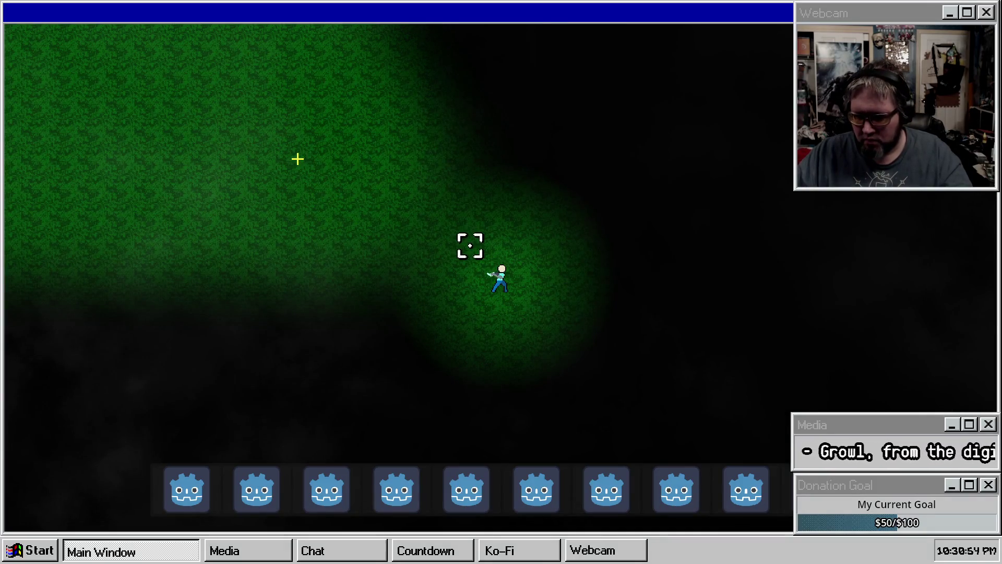
{"action": "key", "text": "Escape"}
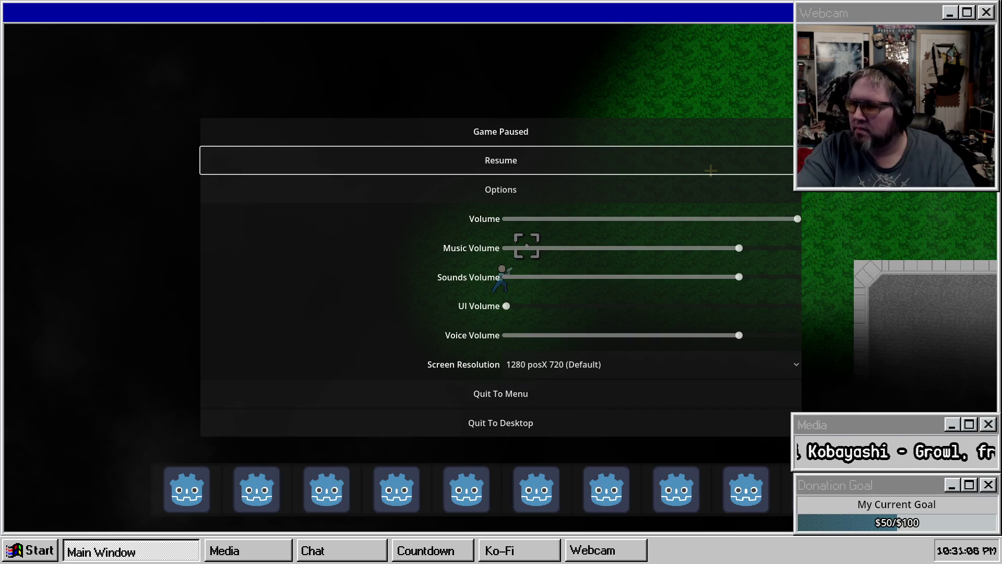
{"action": "key", "text": "Escape"}
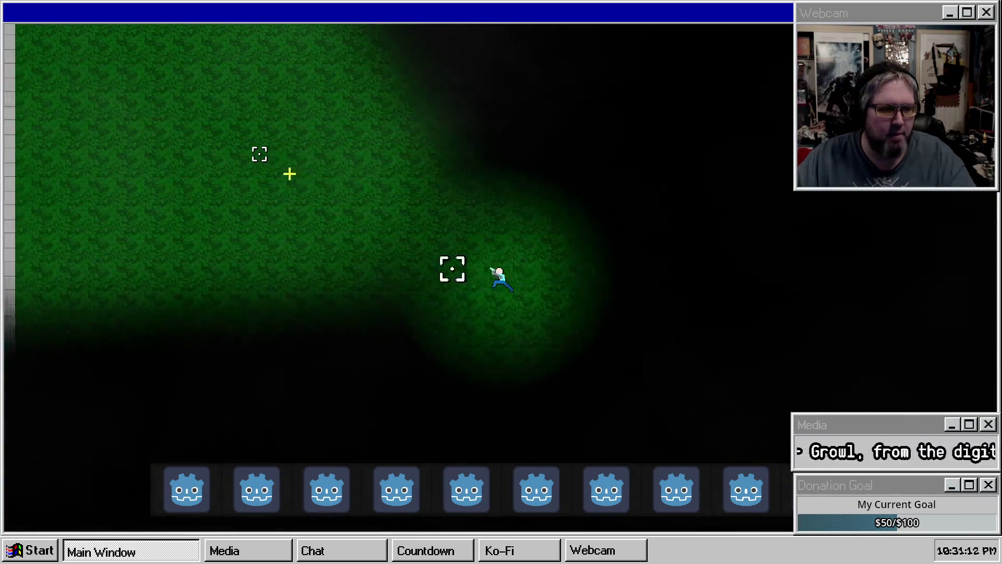
Step: Walk the player around the crates along the road, then pause and stop with F8
{"action": "key", "text": "w+a"}
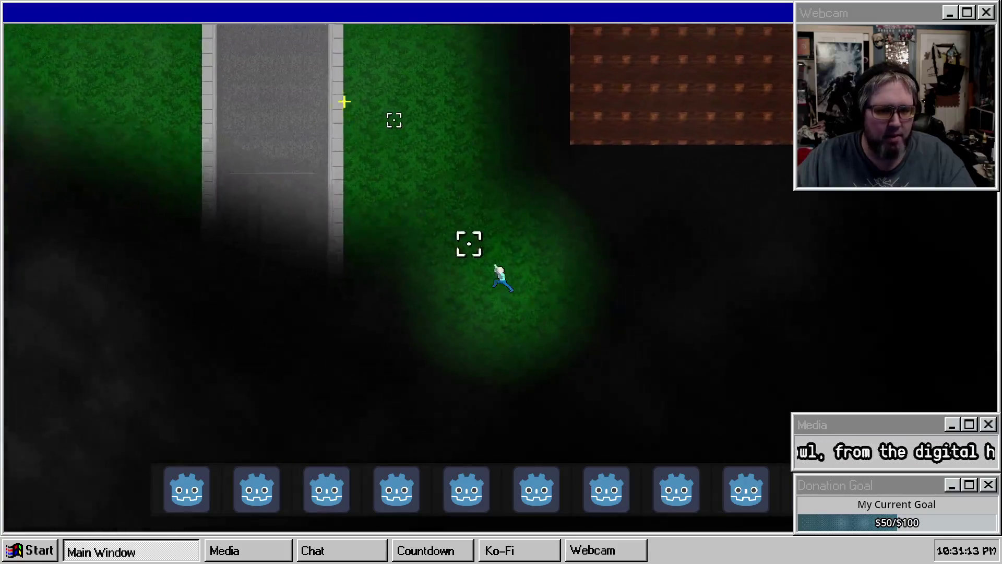
{"action": "key", "text": "w+a"}
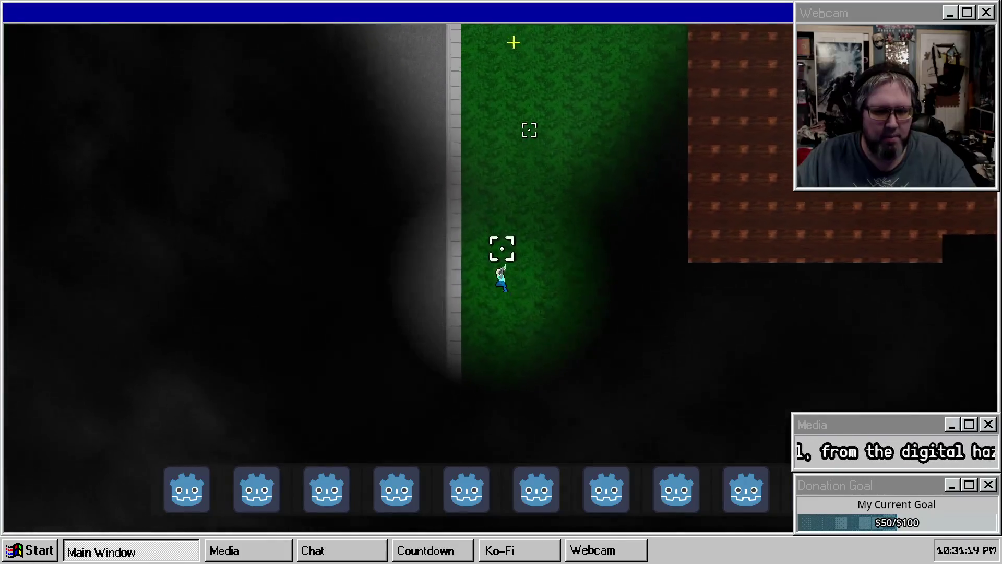
{"action": "key", "text": "w"}
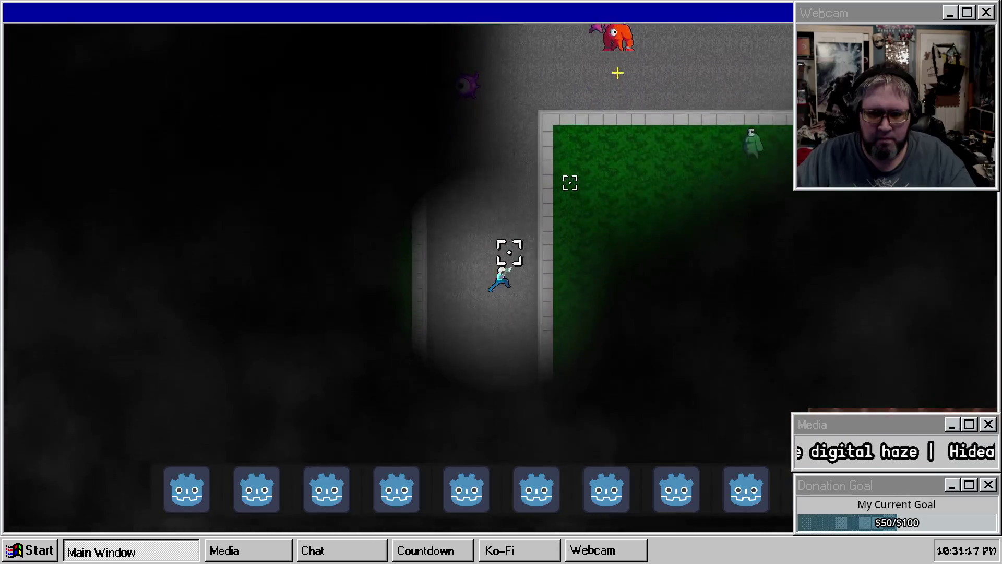
{"action": "key", "text": "w+a"}
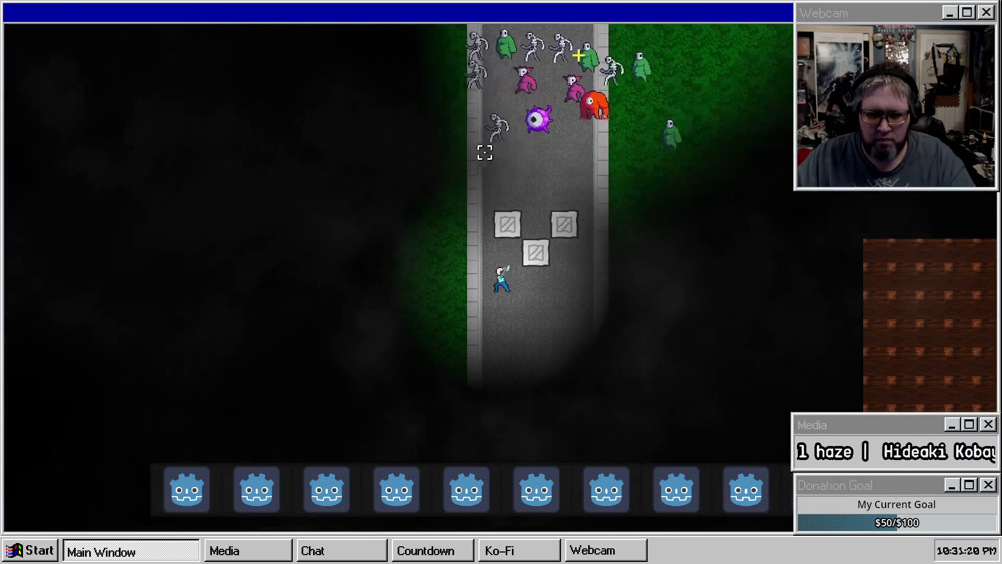
{"action": "key", "text": "d"}
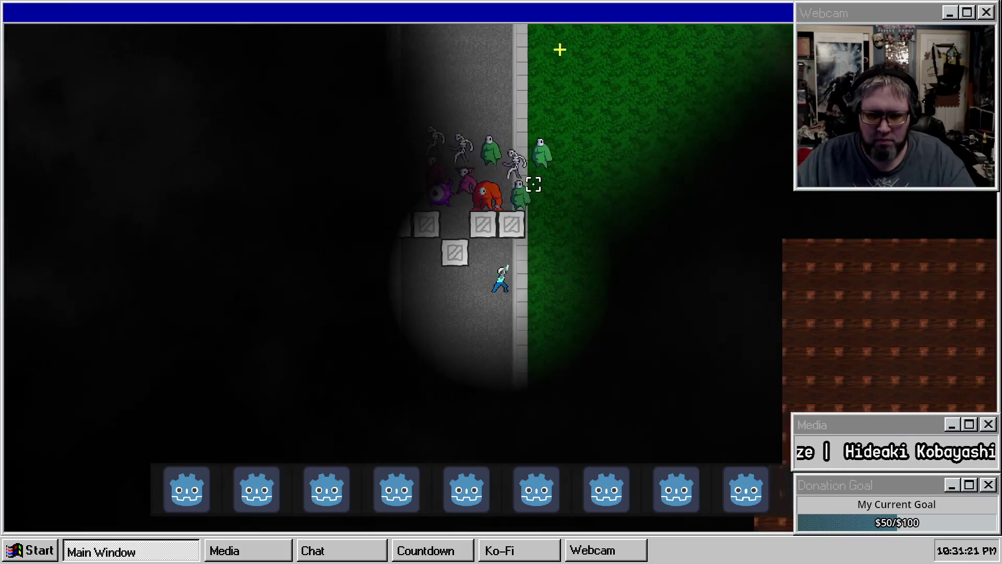
{"action": "key", "text": "a"}
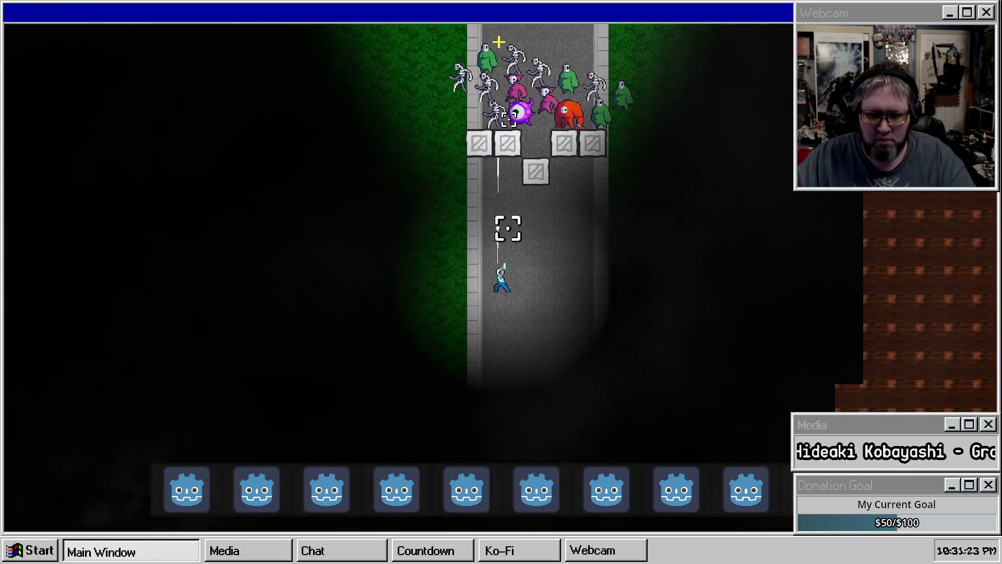
{"action": "key", "text": "w+d"}
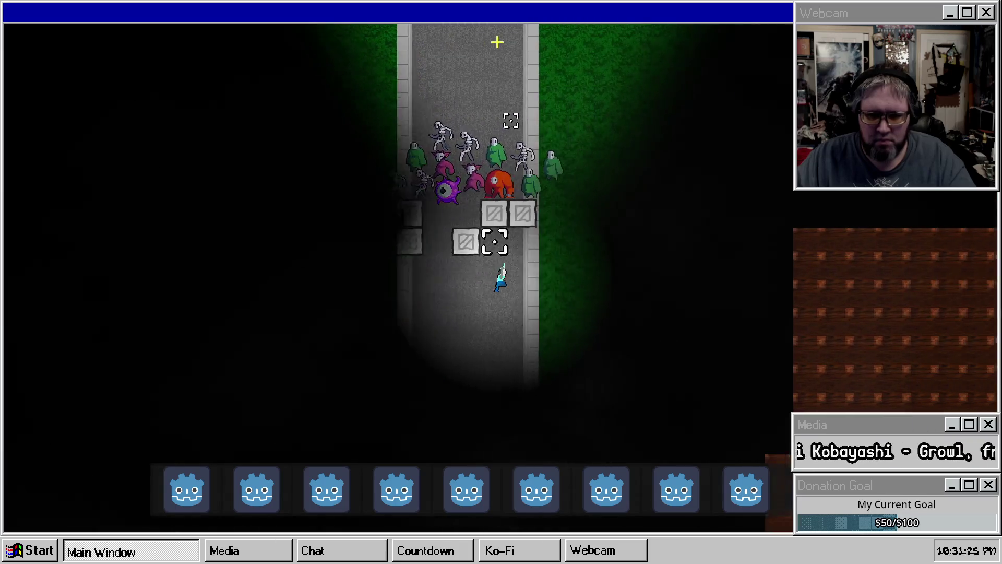
{"action": "key", "text": "s+a"}
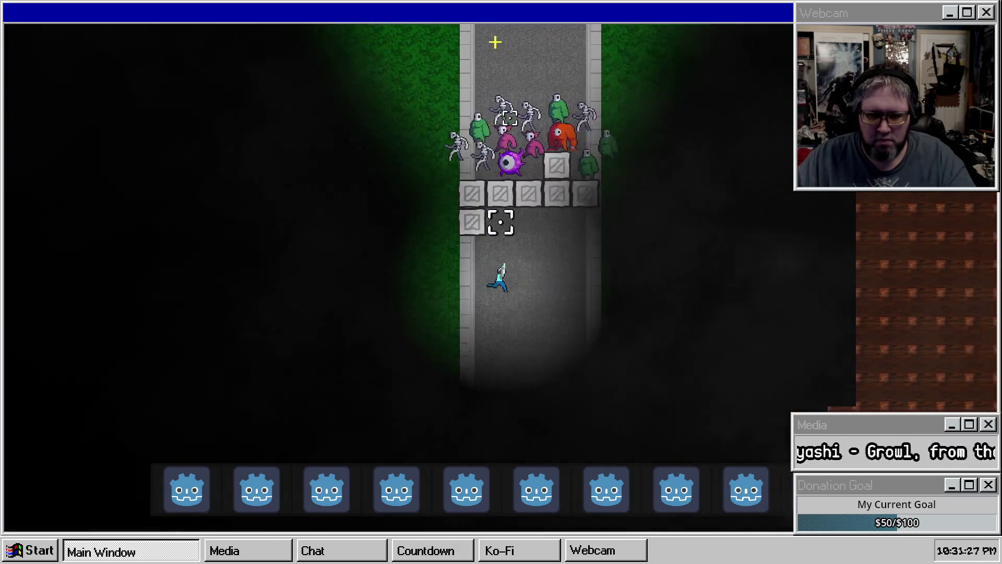
{"action": "key", "text": "d"}
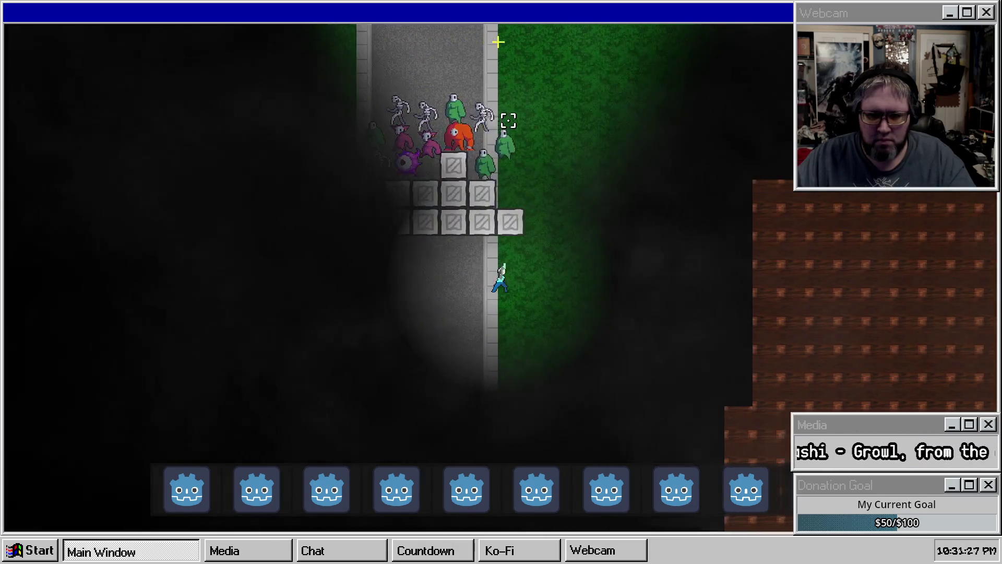
{"action": "key", "text": "s+a"}
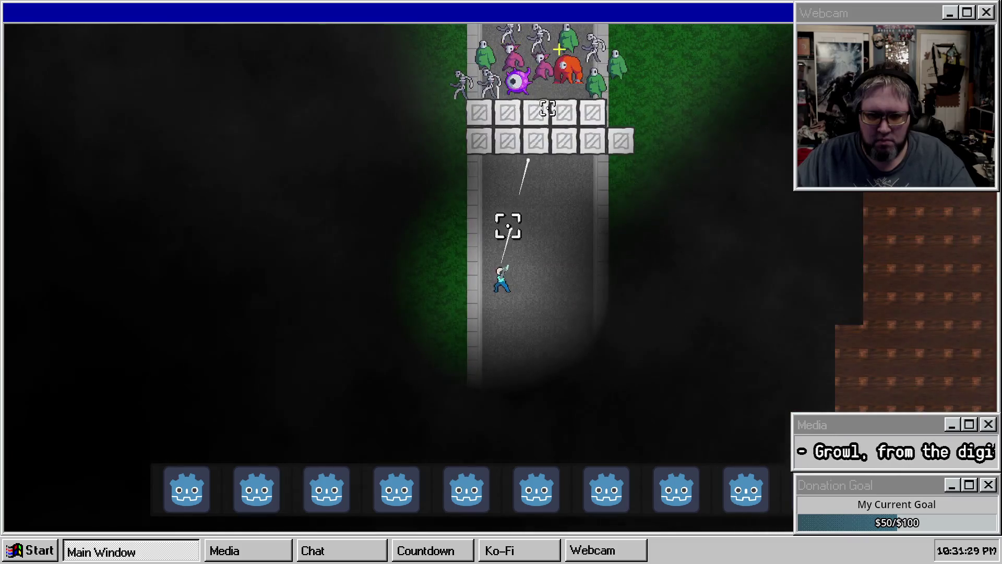
{"action": "key", "text": "s"}
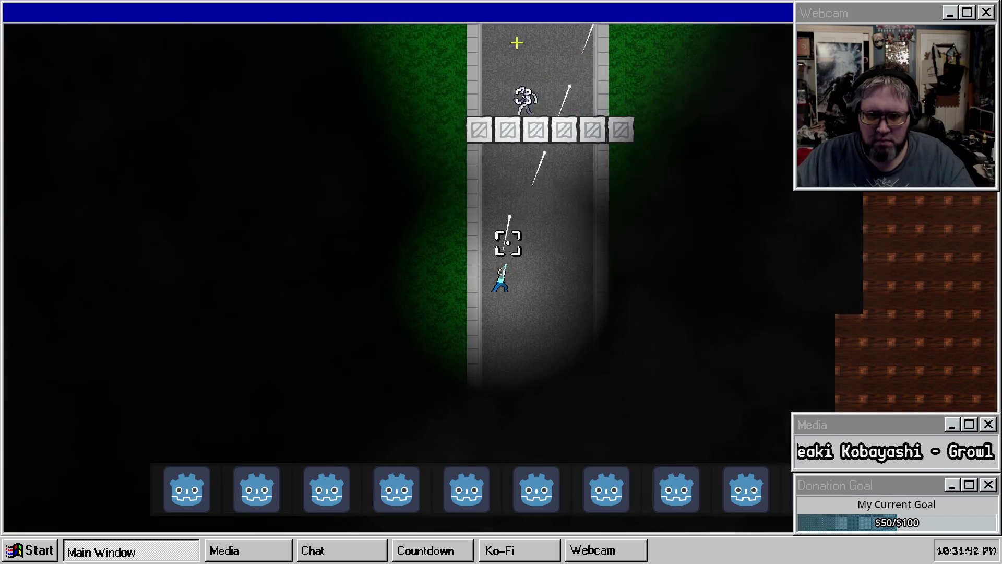
{"action": "key", "text": "w"}
{"action": "key", "text": "w"}
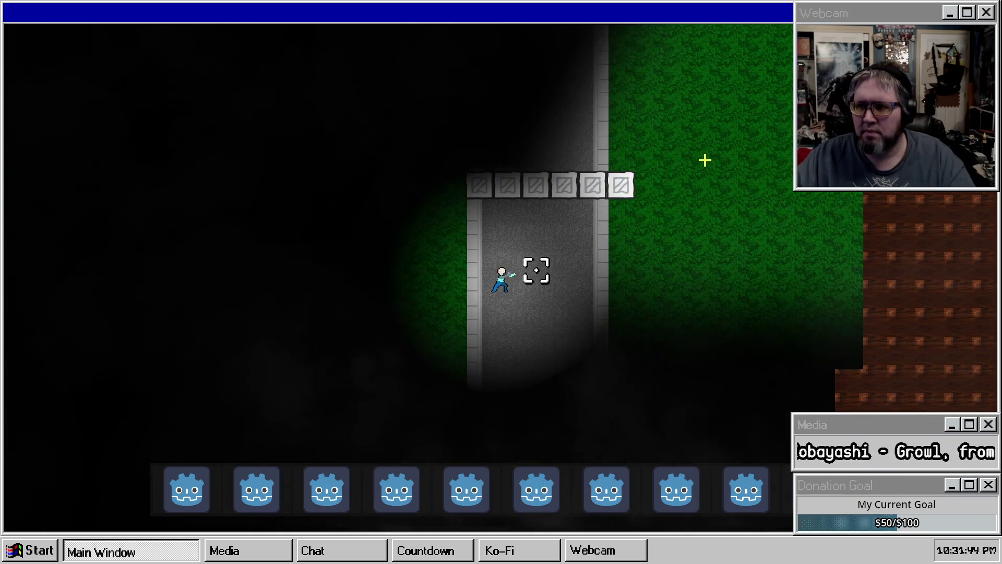
{"action": "key", "text": "Escape"}
{"action": "key", "text": "F8"}
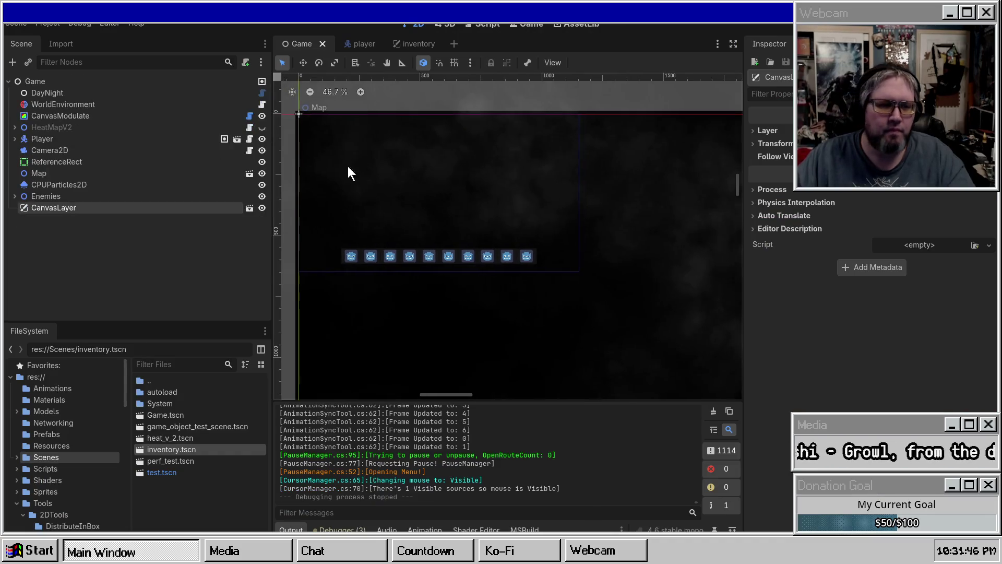
Step: Open the crate_2 scene from the Prefabs folder
{"action": "left_click", "coordinate": [52, 423]}
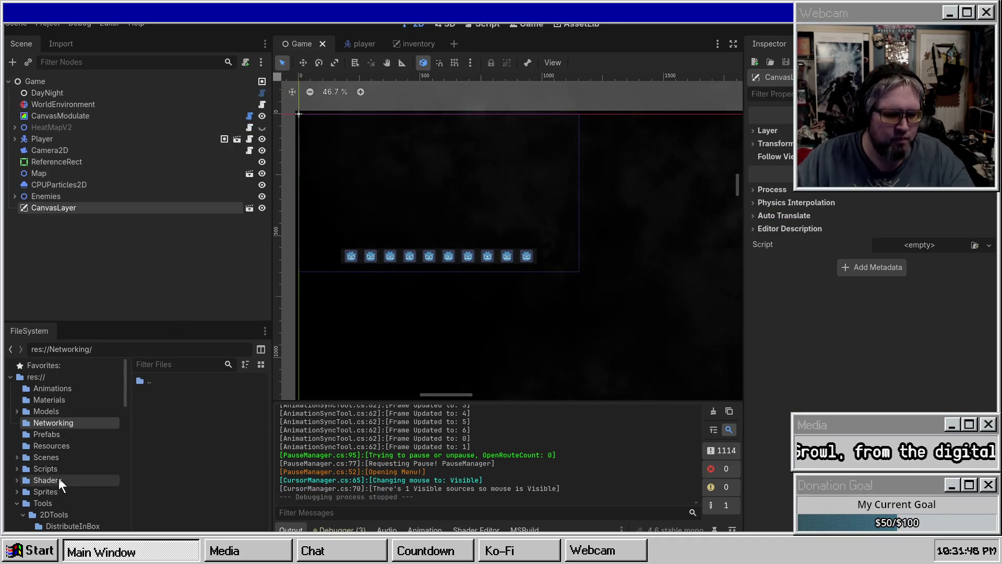
{"action": "left_click", "coordinate": [33, 470]}
{"action": "left_click", "coordinate": [55, 427]}
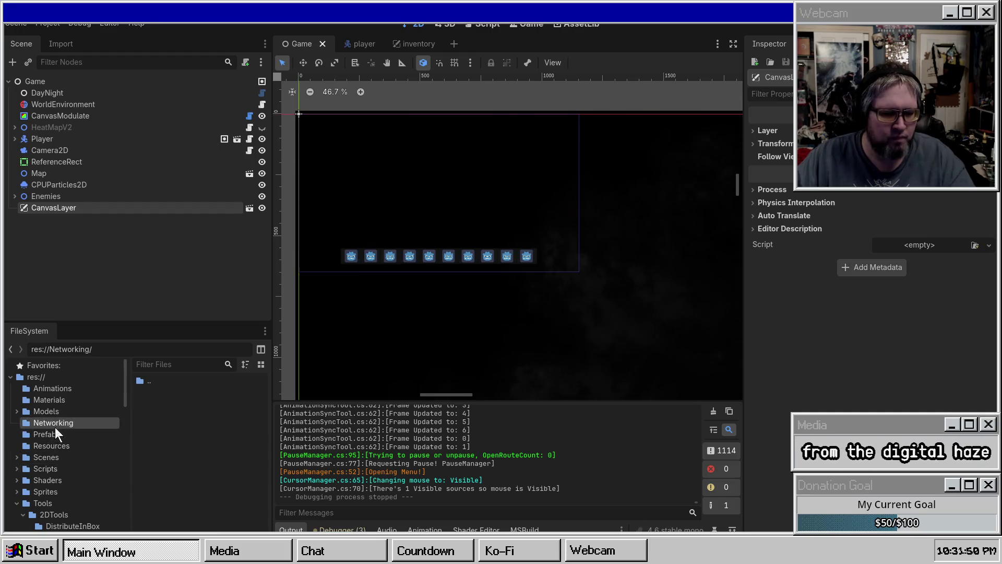
{"action": "left_click", "coordinate": [55, 433]}
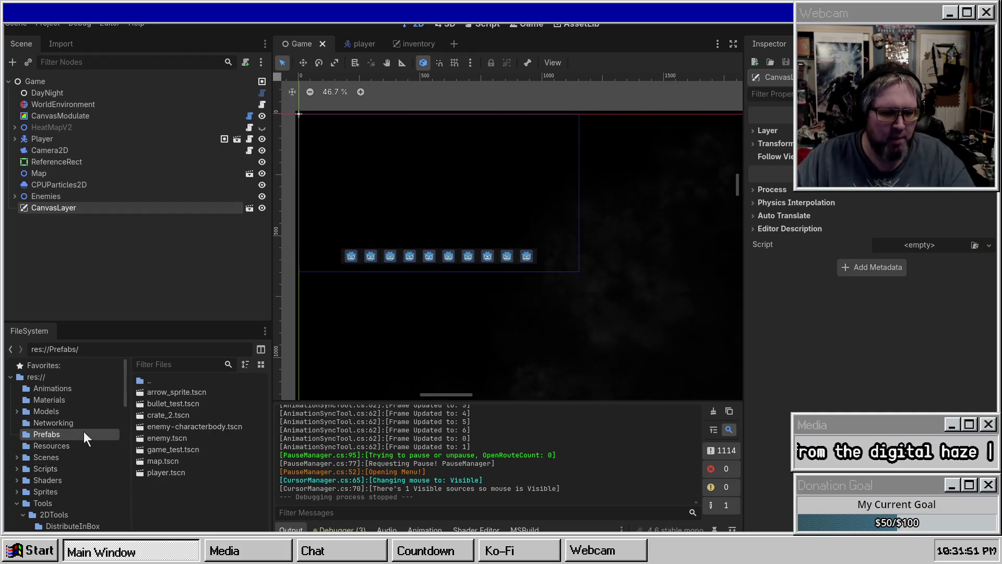
{"action": "double_click", "coordinate": [176, 415]}
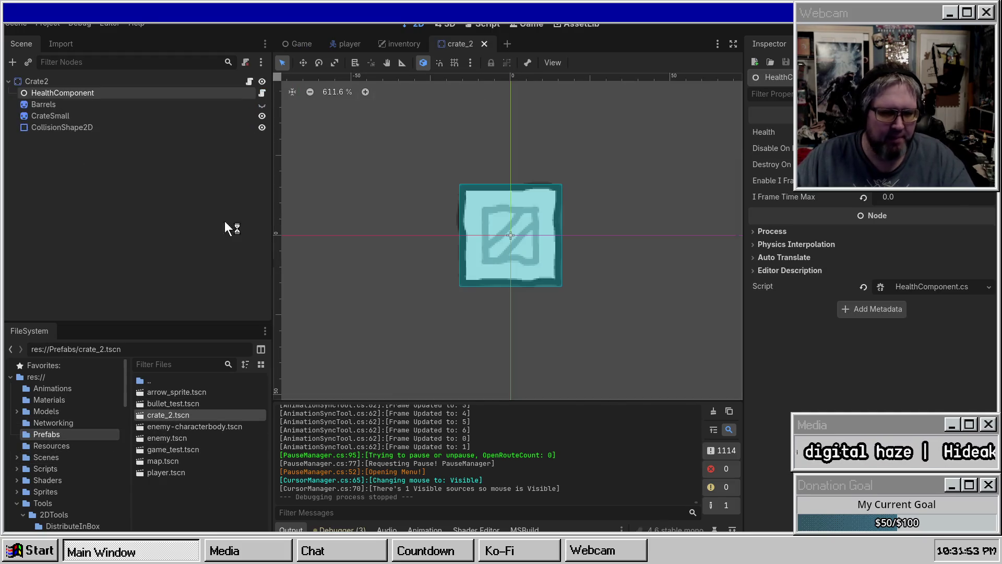
Step: Select the CrateSmall node in crate_2's scene tree
{"action": "left_click", "coordinate": [43, 107]}
{"action": "left_click", "coordinate": [52, 116]}
{"action": "right_click", "coordinate": [65, 166]}
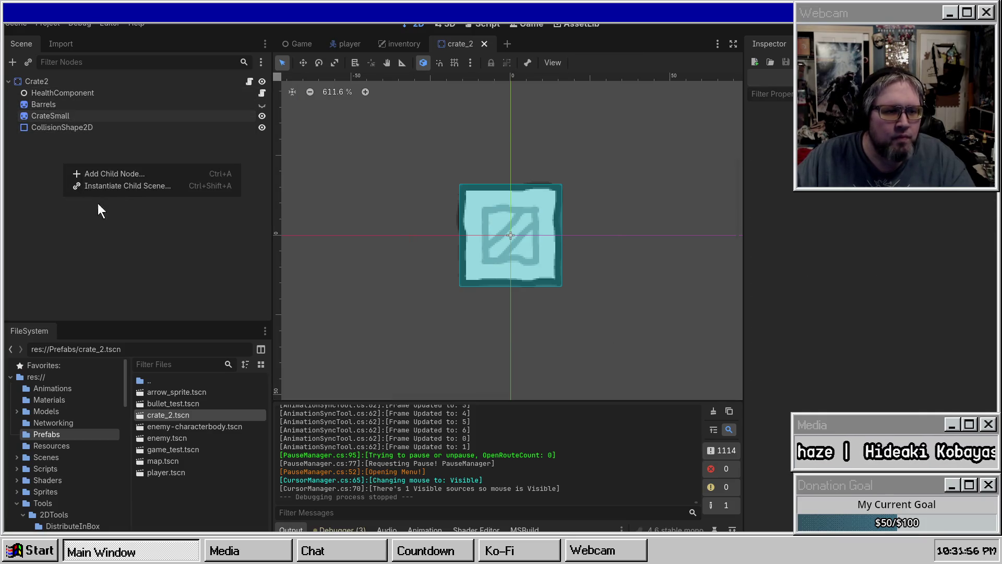
{"action": "left_click", "coordinate": [73, 128]}
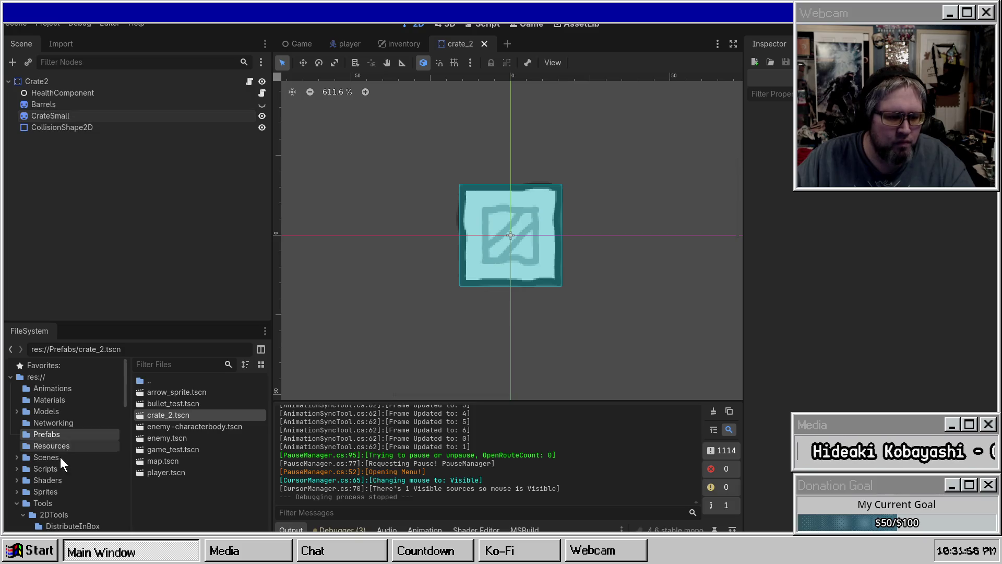
Step: Create a new folder named Building inside res://Scripts
{"action": "left_click", "coordinate": [42, 503]}
{"action": "scroll", "coordinate": [58, 493], "scroll_direction": "down", "scroll_amount": 2}
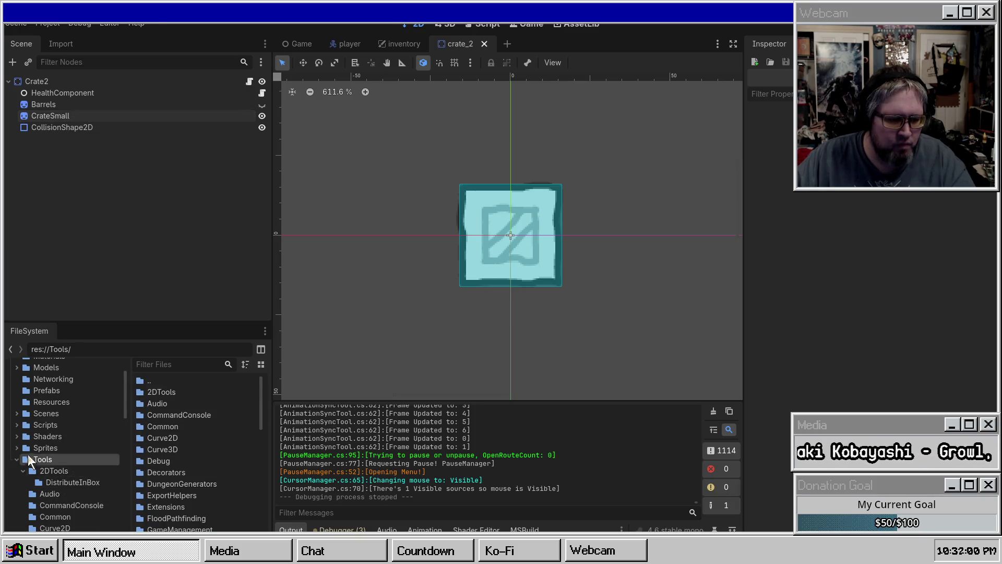
{"action": "left_click", "coordinate": [46, 447]}
{"action": "left_click", "coordinate": [50, 437]}
{"action": "left_click", "coordinate": [46, 425]}
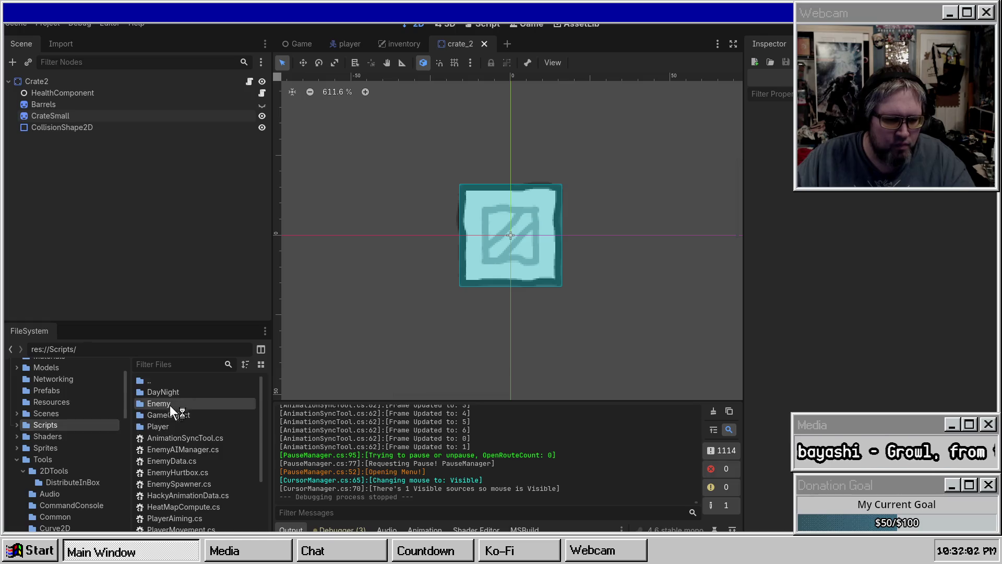
{"action": "right_click", "coordinate": [182, 438]}
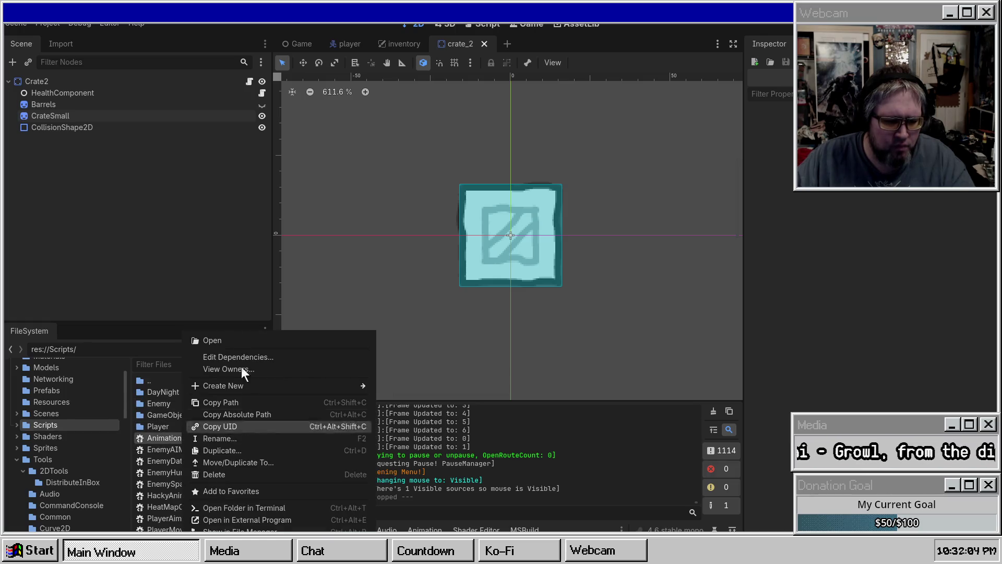
{"action": "mouse_move", "coordinate": [269, 381]}
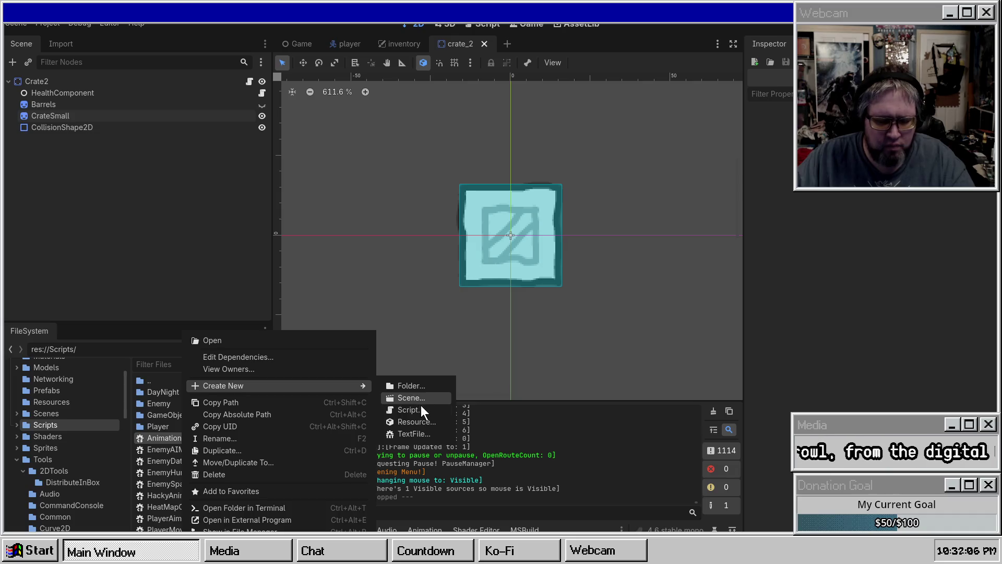
{"action": "left_click", "coordinate": [412, 386]}
{"action": "type", "text": "Building"}
{"action": "key", "text": "Return"}
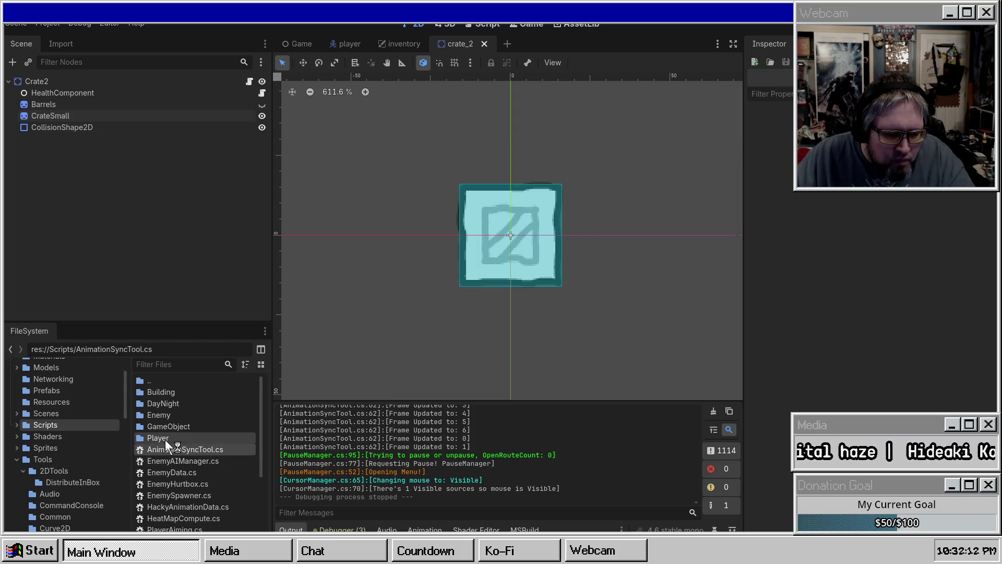
Step: Open the Building folder and start a new script in it
{"action": "double_click", "coordinate": [176, 391]}
{"action": "right_click", "coordinate": [172, 402]}
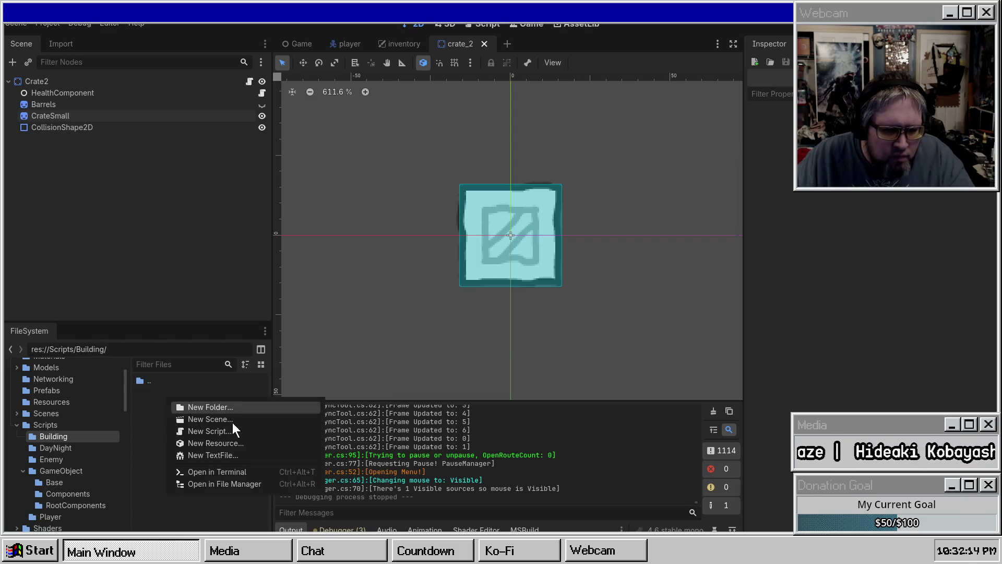
{"action": "left_click", "coordinate": [227, 435]}
Step: Create the C# script DestructableSprite.cs and drag it onto the CrateSmall node
{"action": "key", "text": "BackSpace"}
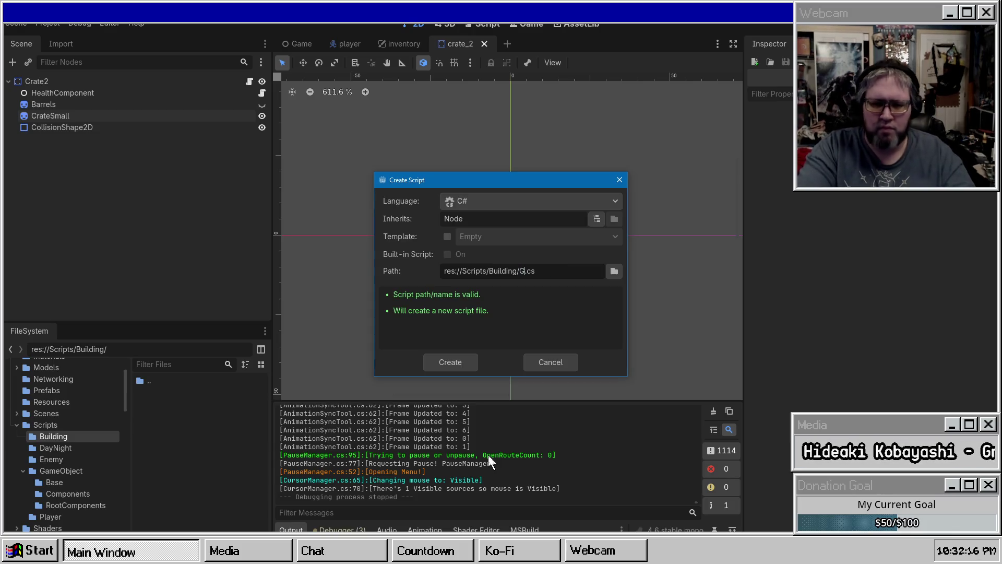
{"action": "type", "text": "B"}
{"action": "key", "text": "BackSpace"}
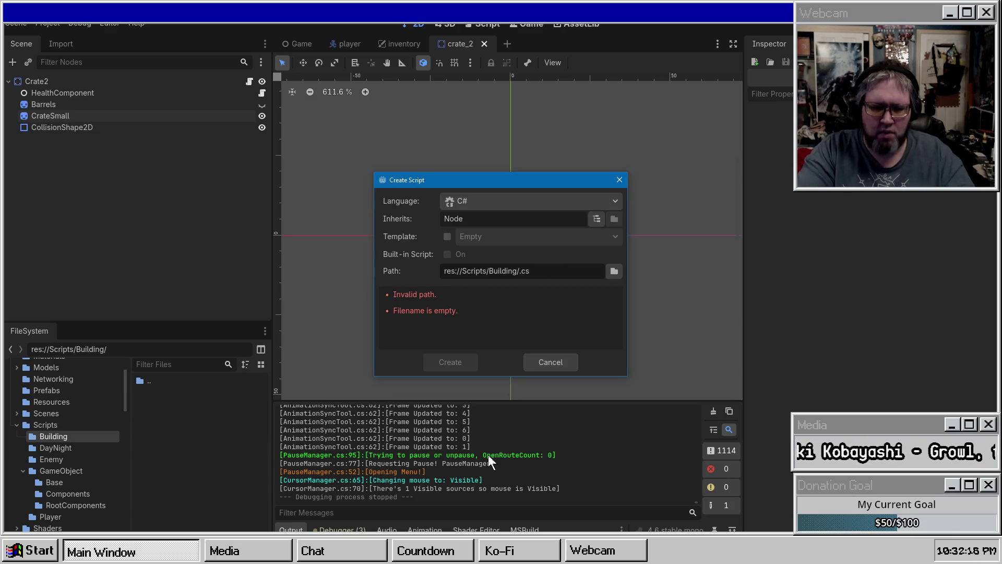
{"action": "type", "text": "DestructableSprite"}
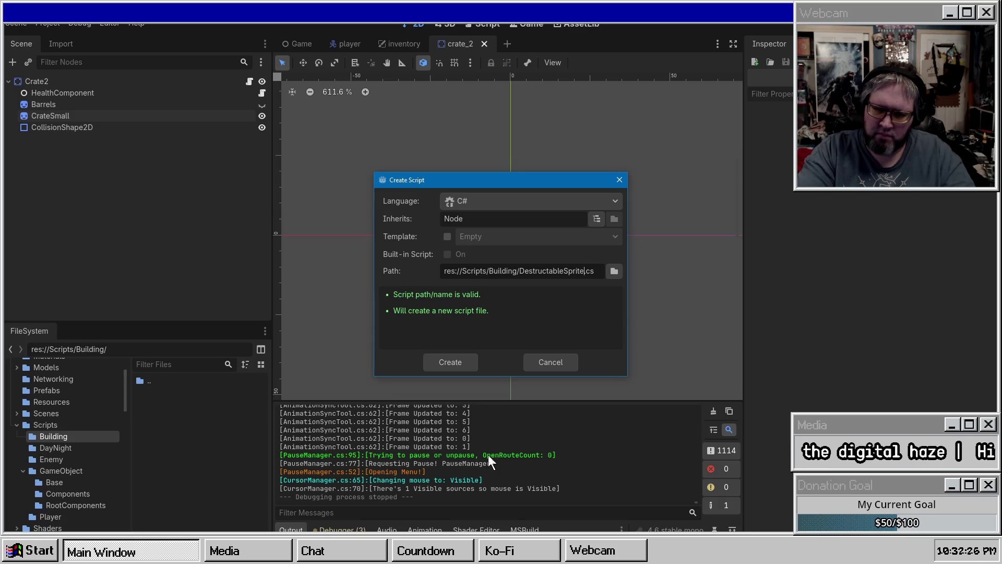
{"action": "key", "text": "Return"}
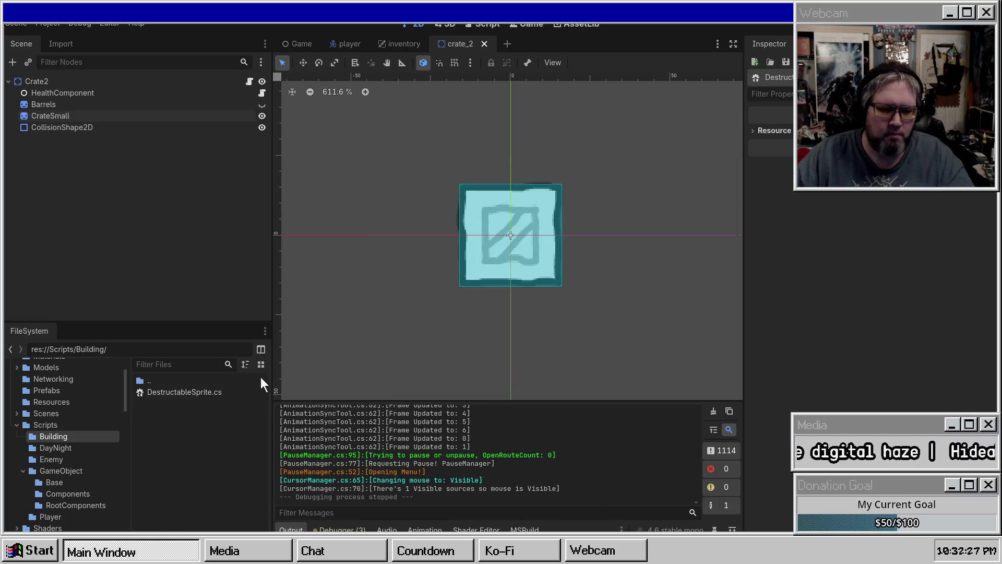
{"action": "mouse_move", "coordinate": [155, 394]}
{"action": "left_mouse_down"}
{"action": "mouse_move", "coordinate": [99, 155]}
{"action": "mouse_move", "coordinate": [79, 118]}
{"action": "left_mouse_up"}
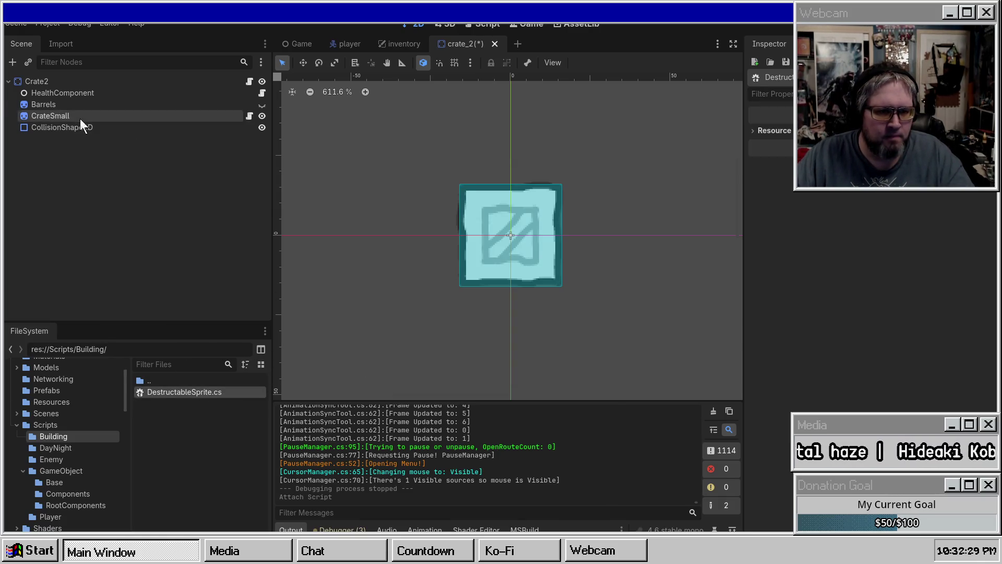
Step: Select CrateSmall, then edit DestructableSprite.cs in Visual Studio inside the editor-hint block
{"action": "left_click", "coordinate": [79, 117]}
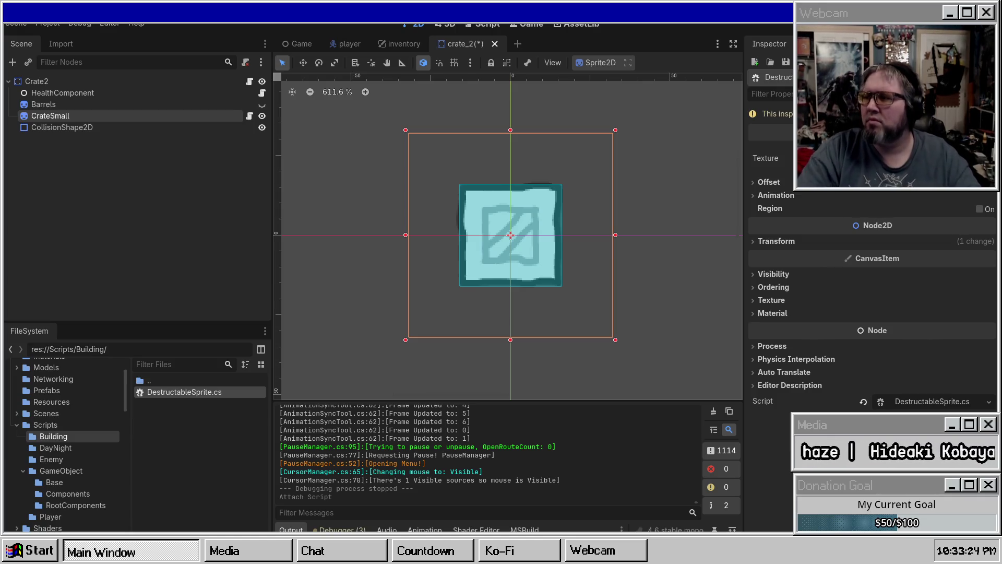
{"action": "key", "text": "alt+Tab"}
{"action": "left_click", "coordinate": [323, 194]}
Step: Add the [GlobalClass, Tool] attributes above the DestructableSprite class and save
{"action": "left_click", "coordinate": [336, 82]}
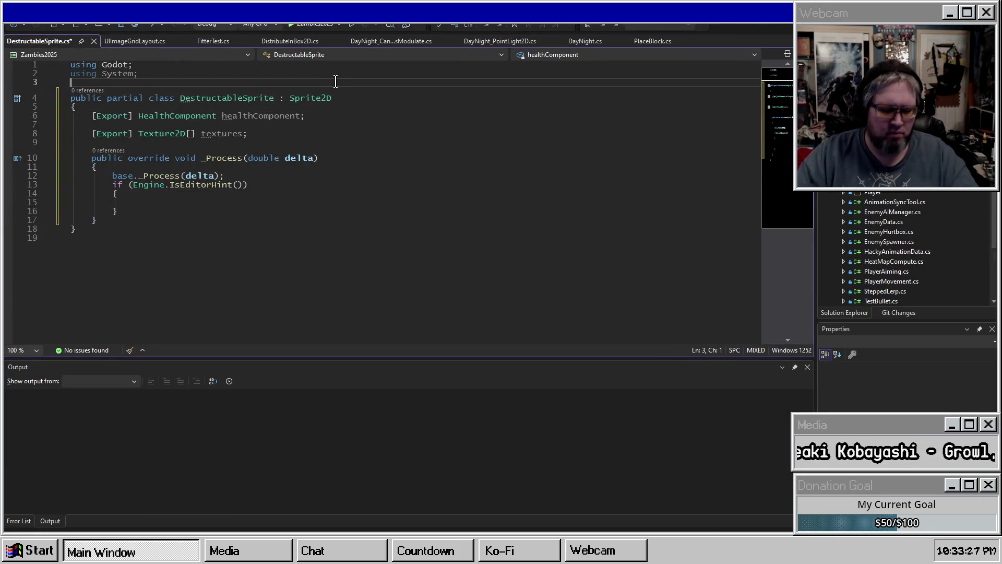
{"action": "key", "text": "Return"}
{"action": "key", "text": "Return"}
{"action": "type", "text": "Tool"}
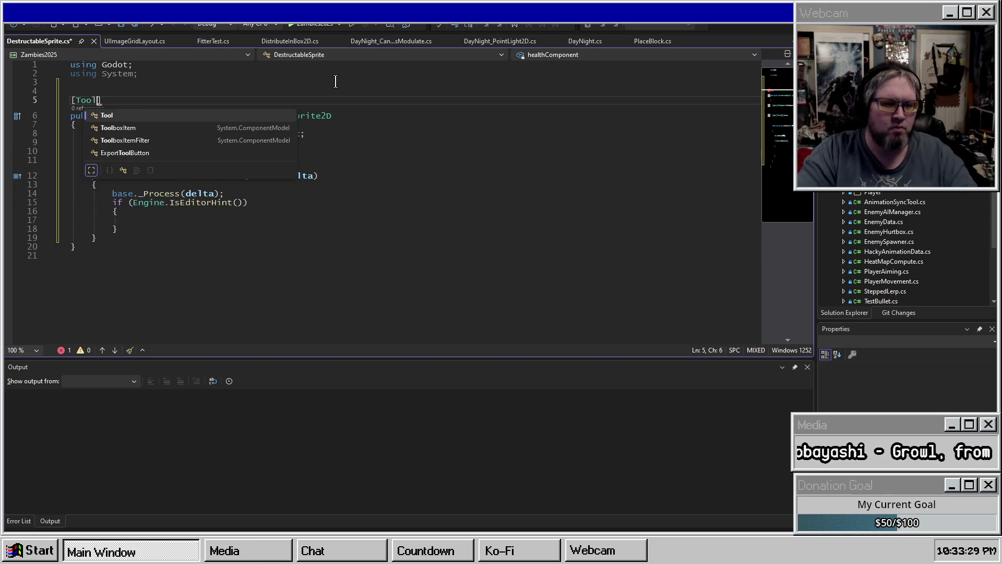
{"action": "key", "text": "ctrl+Left"}
{"action": "type", "text": "GlobalC"}
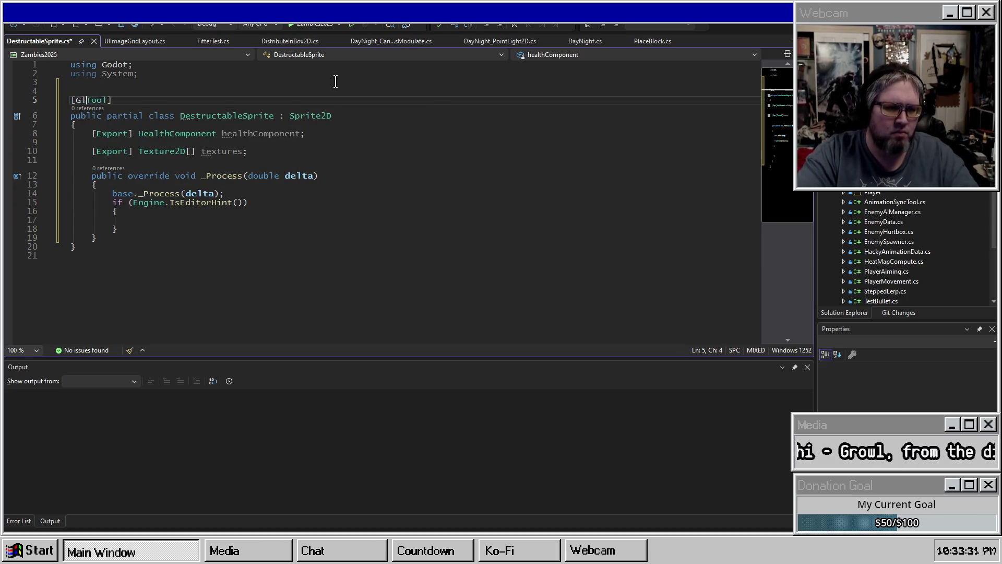
{"action": "type", "text": "lass,"}
{"action": "key", "text": "ctrl+s"}
Step: Call healthComponent.GetHealth(); in the editor-hint block and begin another healthComponent line below
{"action": "key", "text": "Down"}
{"action": "key", "text": "Down"}
{"action": "key", "text": "Down"}
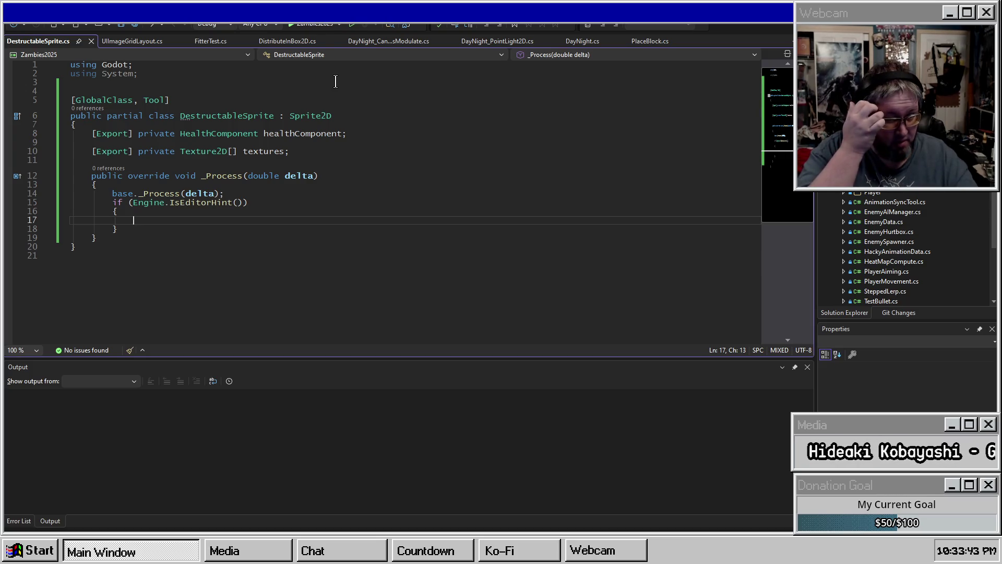
{"action": "key", "text": "Up"}
{"action": "key", "text": "Up"}
{"action": "key", "text": "Up"}
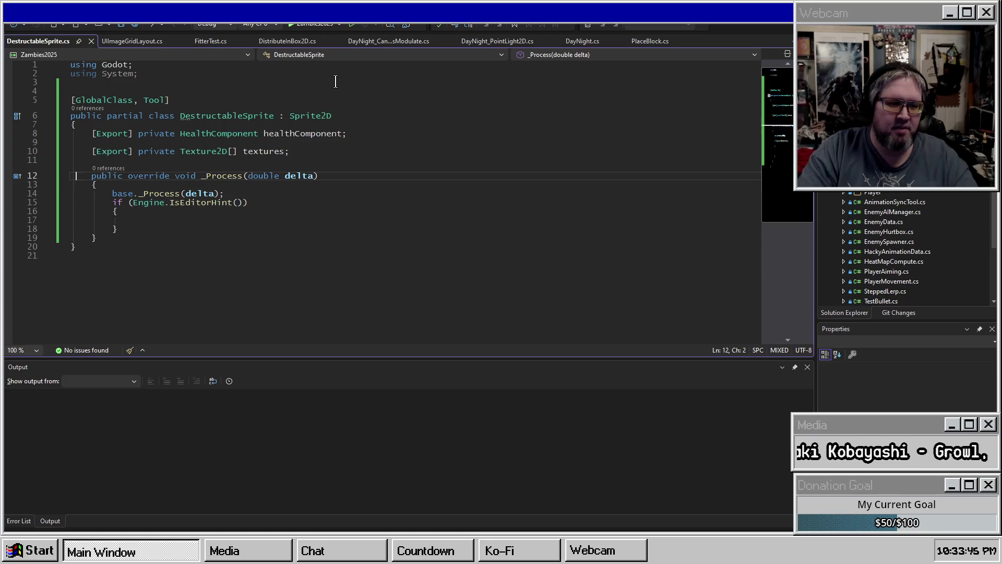
{"action": "key", "text": "Down"}
{"action": "key", "text": "Down"}
{"action": "key", "text": "Down"}
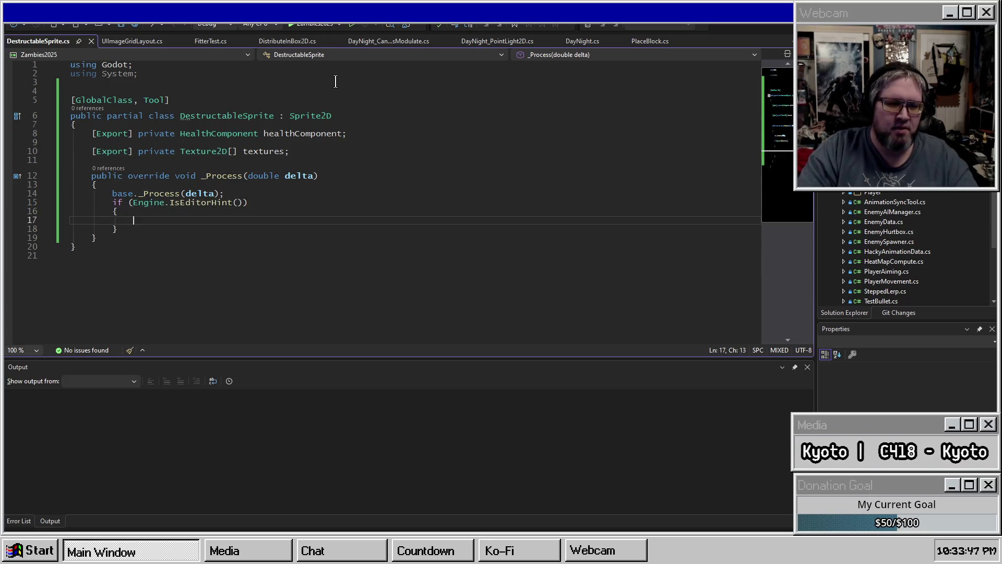
{"action": "type", "text": "heal"}
{"action": "key", "text": "Tab"}
{"action": "type", "text": "."}
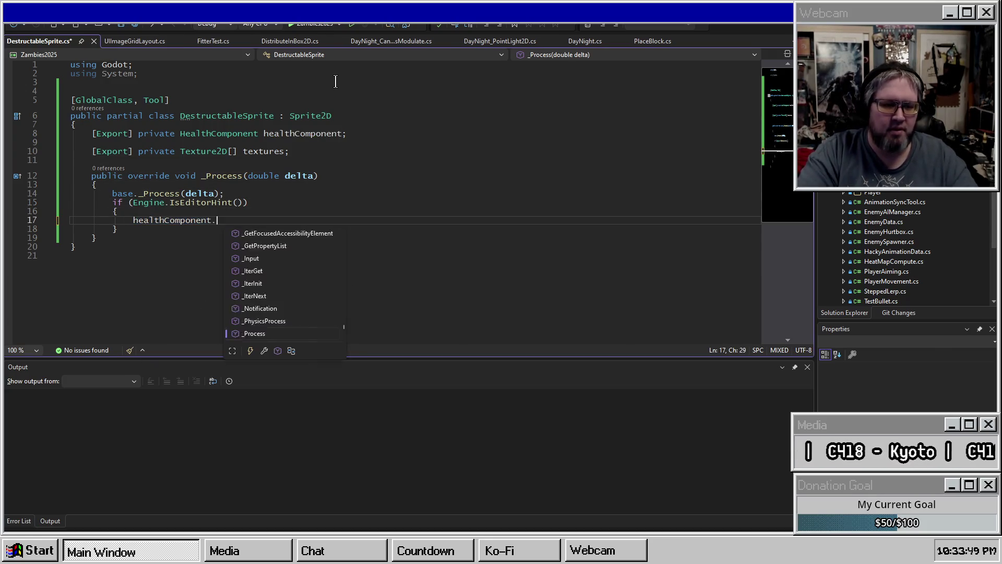
{"action": "type", "text": "GetHe"}
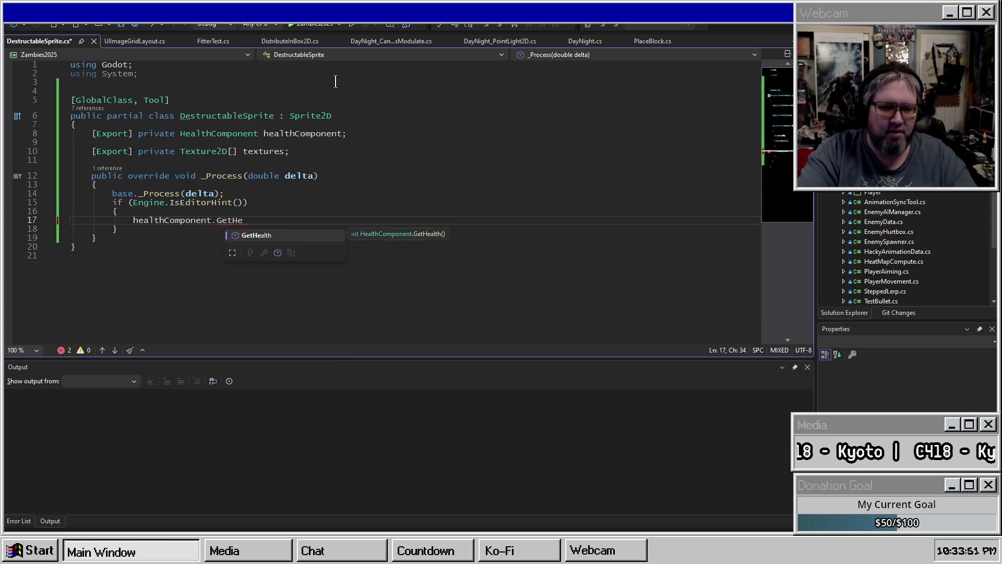
{"action": "key", "text": "Tab"}
{"action": "type", "text": "();"}
{"action": "key", "text": "Up"}
{"action": "key", "text": "Up"}
{"action": "key", "text": "Up"}
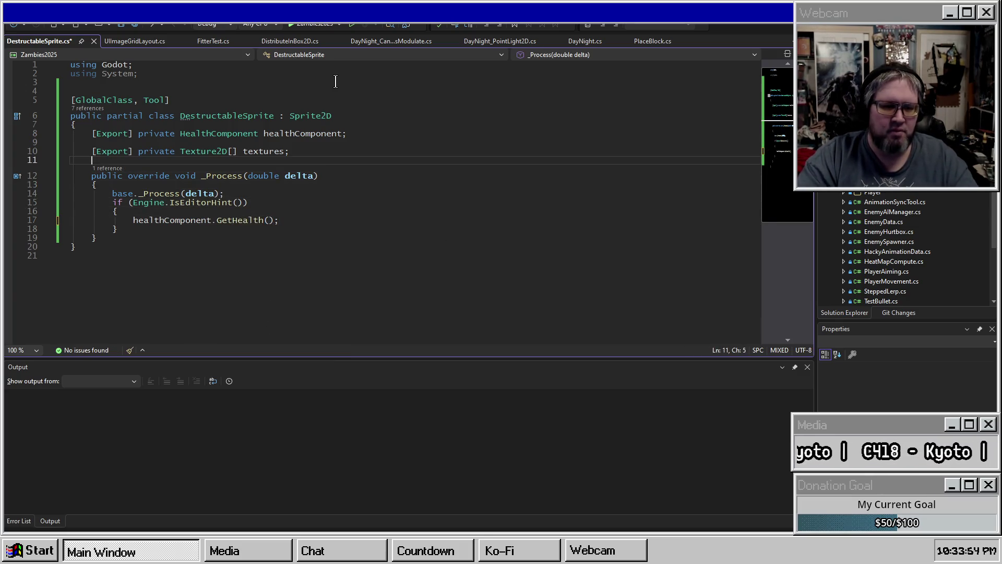
{"action": "key", "text": "Down"}
{"action": "key", "text": "Down"}
{"action": "key", "text": "Down"}
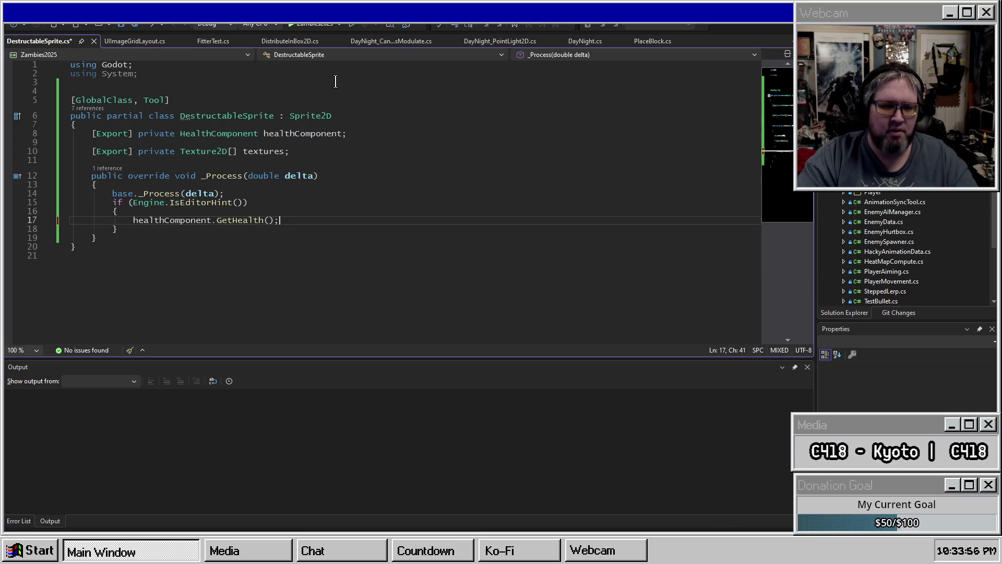
{"action": "key", "text": "Return"}
{"action": "type", "text": "healthComponent."}
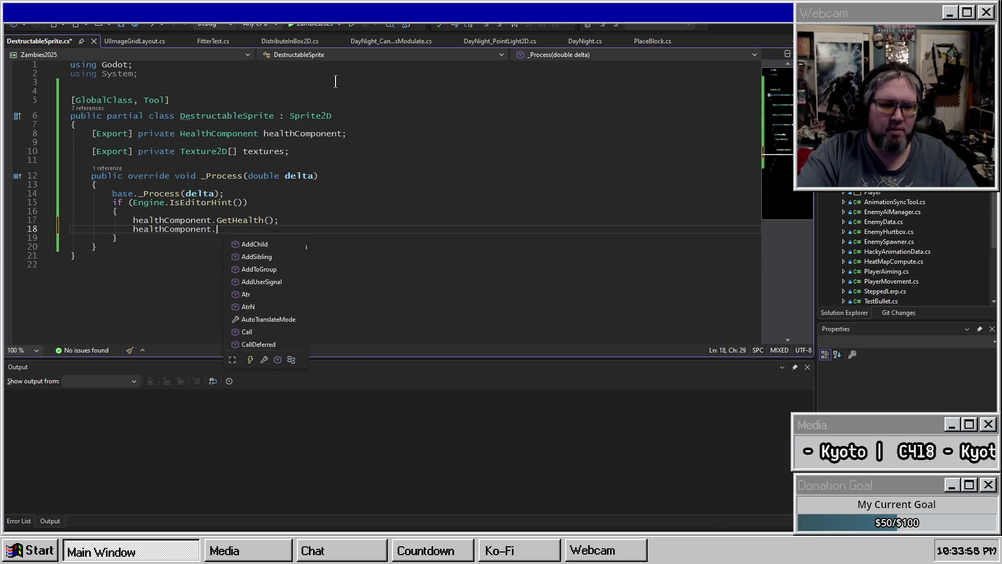
{"action": "type", "text": "GetMaxHe"}
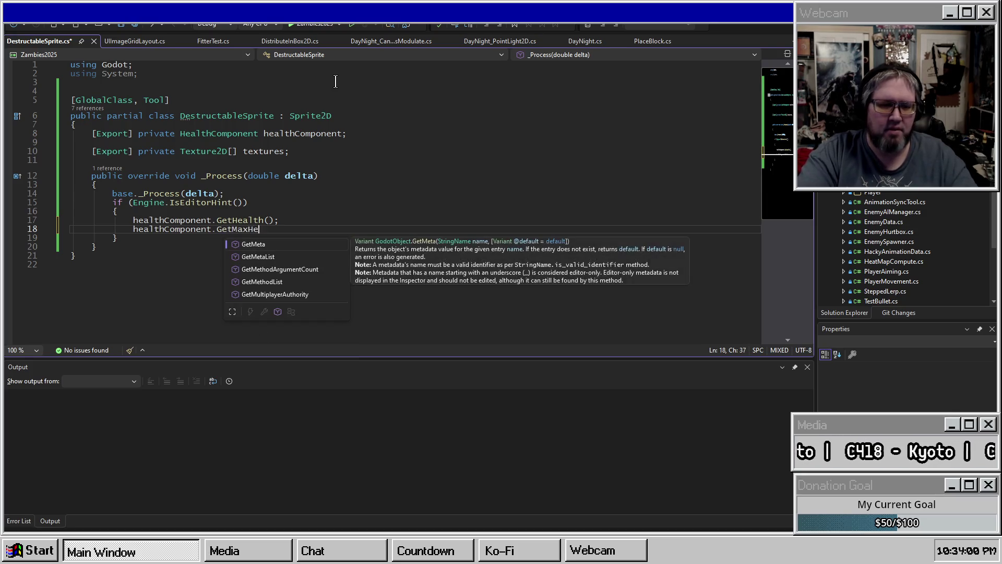
{"action": "type", "text": "a"}
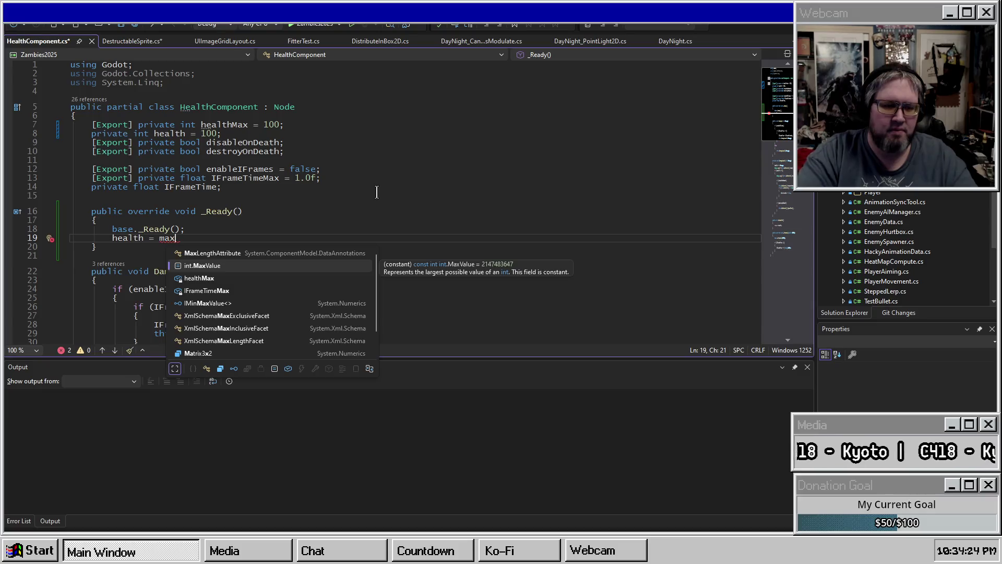
{"action": "type", "text": "Heal"}
Step: Set health = healthMax; in HealthComponent's _Ready and save
{"action": "key", "text": "BackSpace"}
{"action": "key", "text": "BackSpace"}
{"action": "key", "text": "BackSpace"}
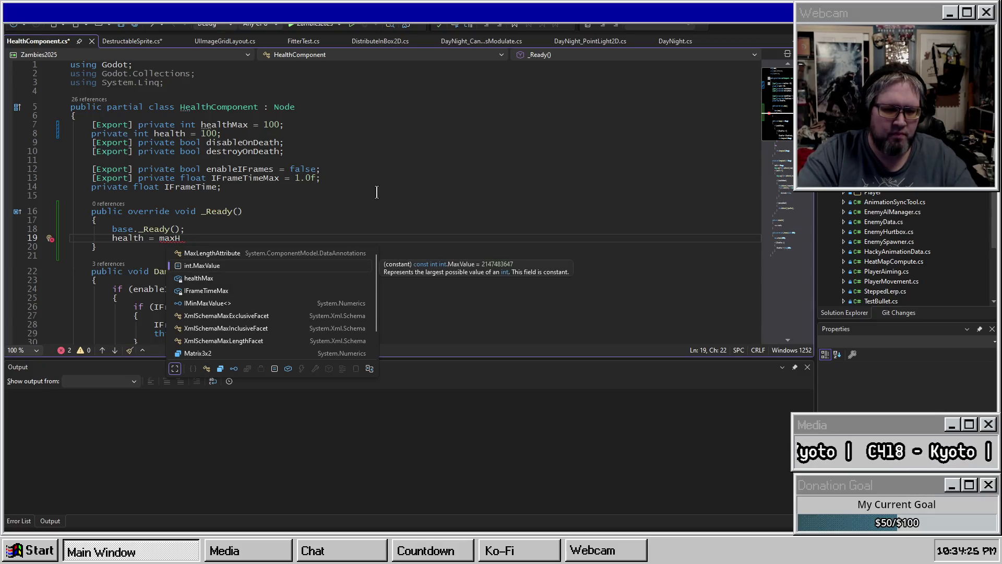
{"action": "key", "text": "Down"}
{"action": "key", "text": "Tab"}
{"action": "type", "text": ";"}
{"action": "key", "text": "ctrl+s"}
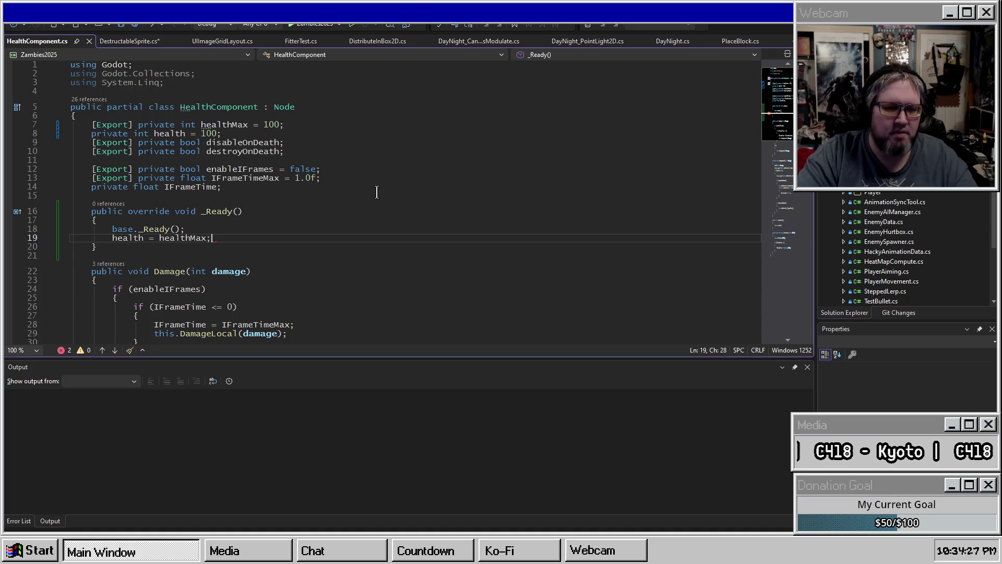
Step: Duplicate the GetHealth method in HealthComponent.cs
{"action": "left_click", "coordinate": [377, 195]}
{"action": "scroll", "coordinate": [313, 198], "scroll_direction": "down", "scroll_amount": 2}
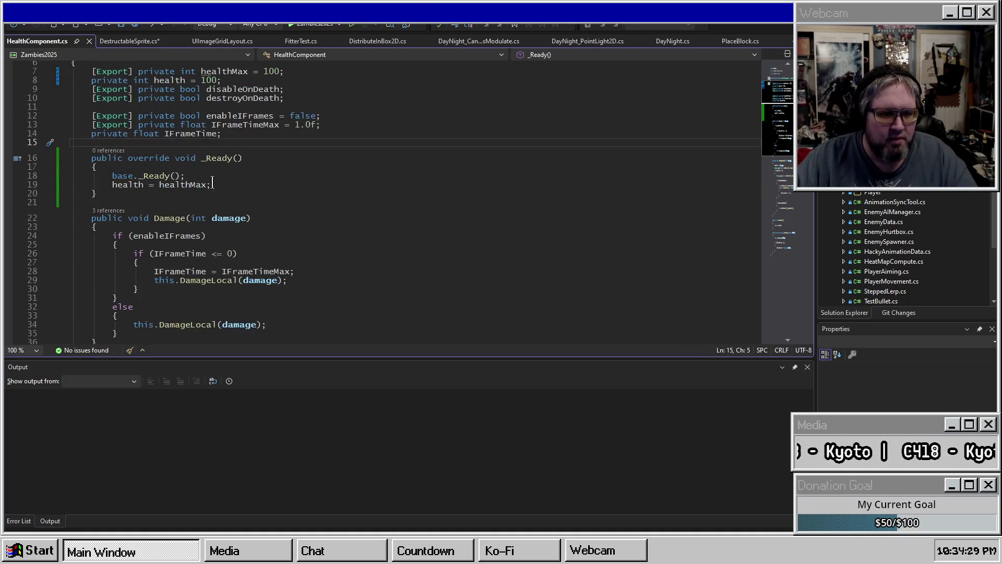
{"action": "scroll", "coordinate": [210, 185], "scroll_direction": "down", "scroll_amount": 14}
{"action": "left_click", "coordinate": [147, 211]}
{"action": "key", "text": "shift+Up"}
{"action": "key", "text": "shift+Up"}
{"action": "key", "text": "shift+Up"}
{"action": "key", "text": "shift+Home"}
{"action": "key", "text": "ctrl+d"}
Step: Rename the copy to GetHealthMax and make it return healthMax
{"action": "left_click", "coordinate": [196, 229]}
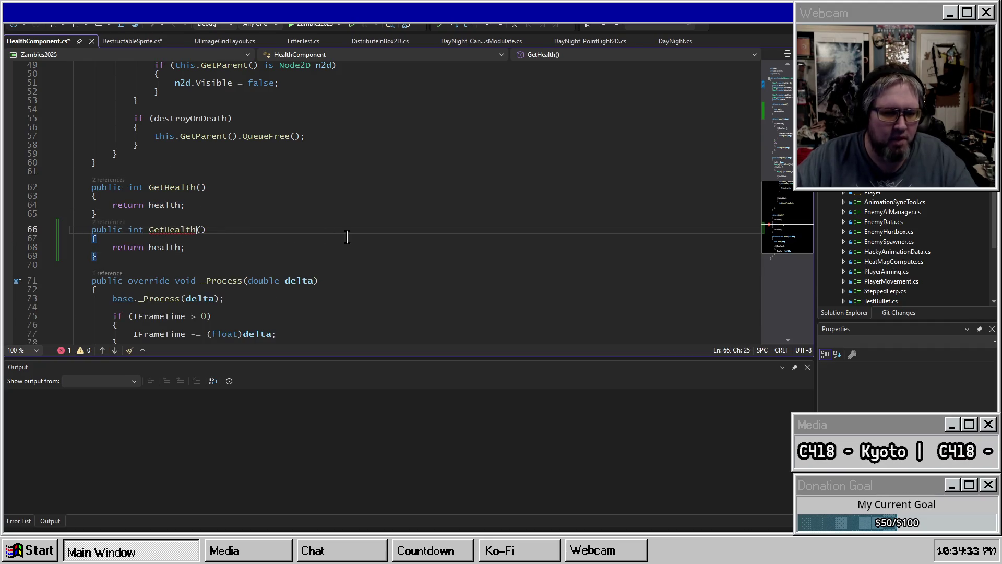
{"action": "type", "text": "Max"}
{"action": "key", "text": "Down"}
{"action": "key", "text": "Down"}
{"action": "key", "text": "End"}
{"action": "key", "text": "Left"}
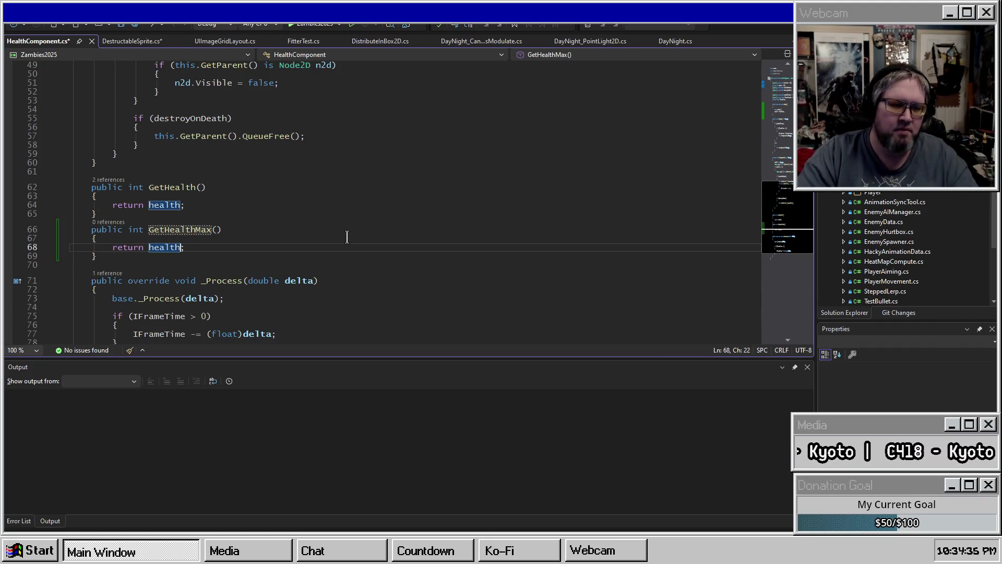
{"action": "type", "text": "Max"}
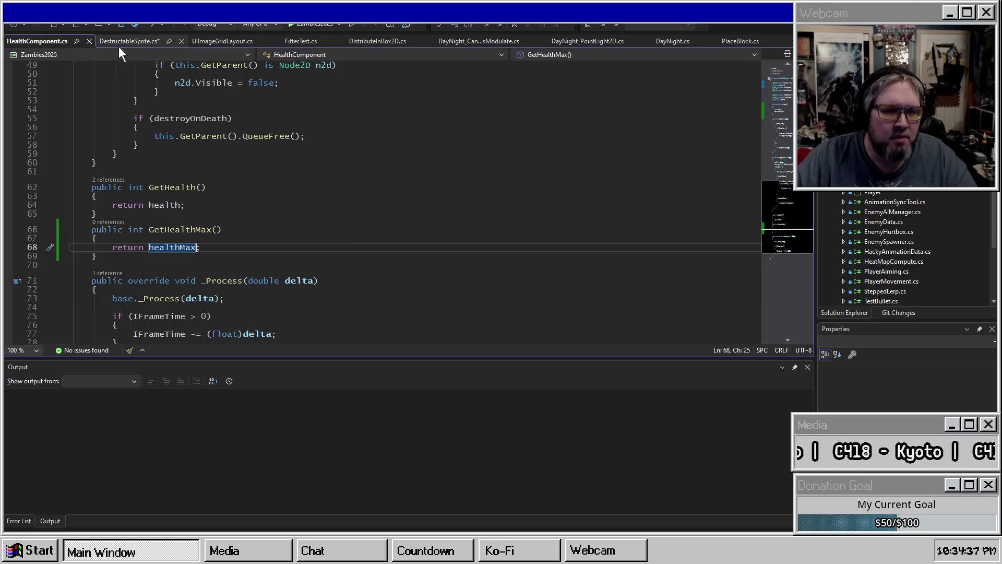
{"action": "left_click", "coordinate": [118, 46]}
Step: Correct the misnamed max-health call to GetHealthMax() and save the script
{"action": "left_click", "coordinate": [280, 229]}
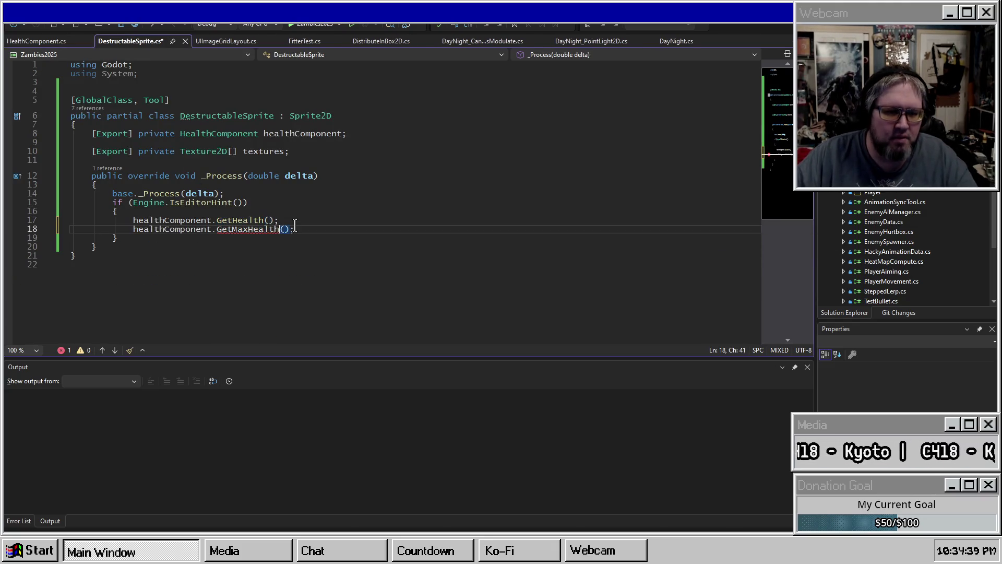
{"action": "key", "text": "ctrl+BackSpace"}
{"action": "type", "text": "GetHe"}
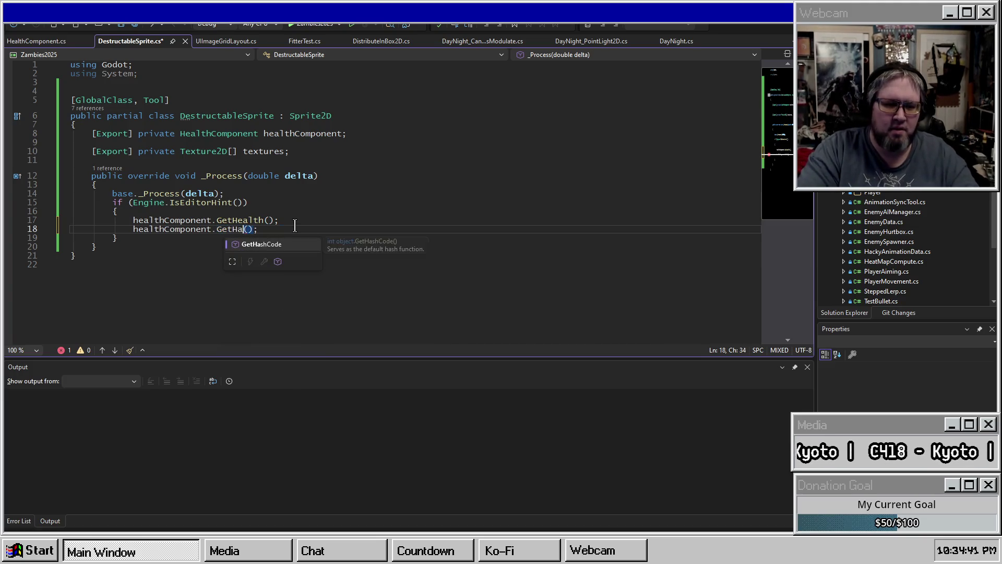
{"action": "key", "text": "Tab"}
{"action": "type", "text": "Max"}
{"action": "key", "text": "ctrl+s"}
Step: Start a 'float percent' declaration on a new line at the top of the editor-hint block
{"action": "key", "text": "Right"}
{"action": "key", "text": "Right"}
{"action": "key", "text": "Up"}
{"action": "key", "text": "Up"}
{"action": "key", "text": "Return"}
{"action": "key", "text": "Return"}
{"action": "key", "text": "Up"}
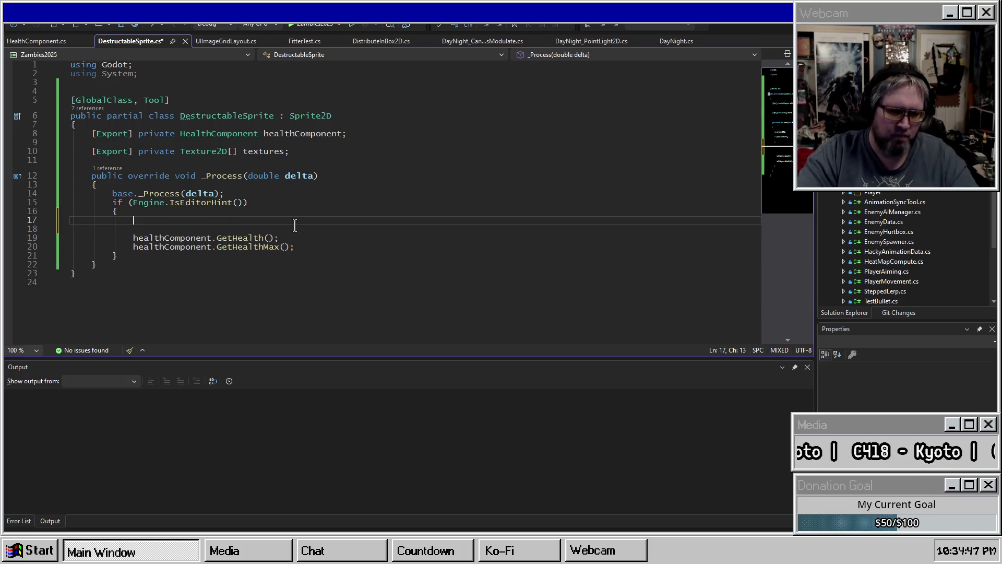
{"action": "type", "text": "int"}
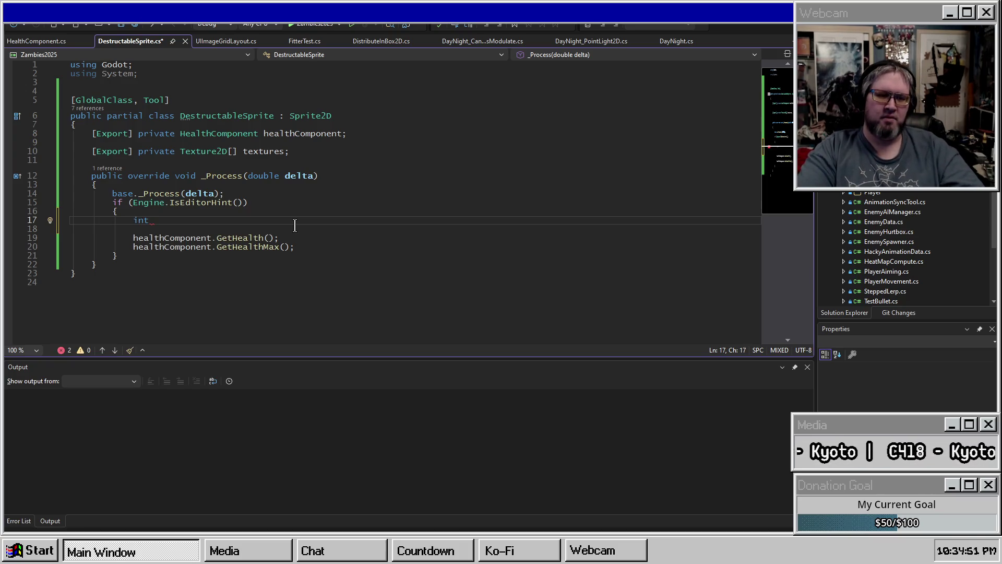
{"action": "key", "text": "BackSpace"}
{"action": "key", "text": "BackSpace"}
{"action": "key", "text": "BackSpace"}
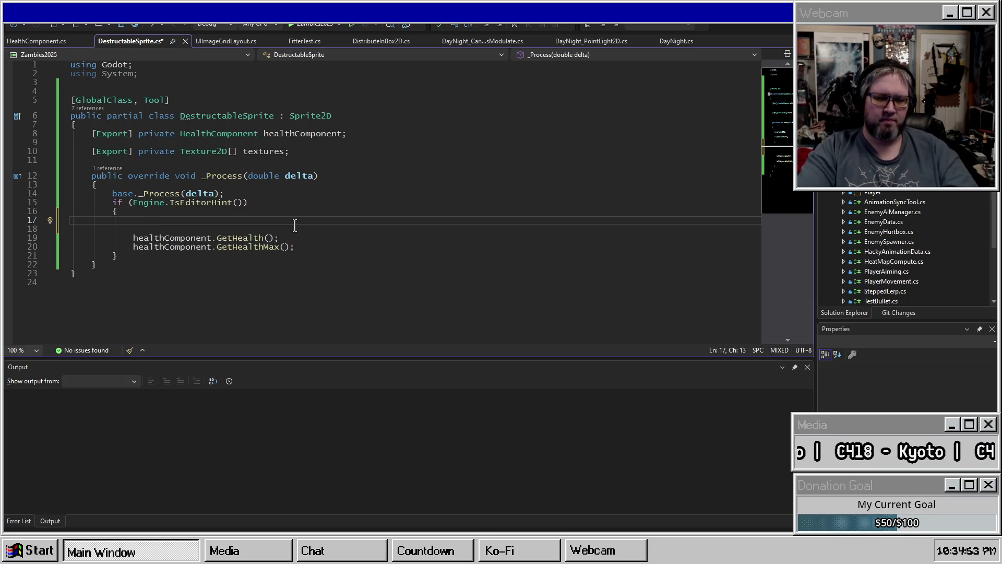
{"action": "type", "text": "float percent ="}
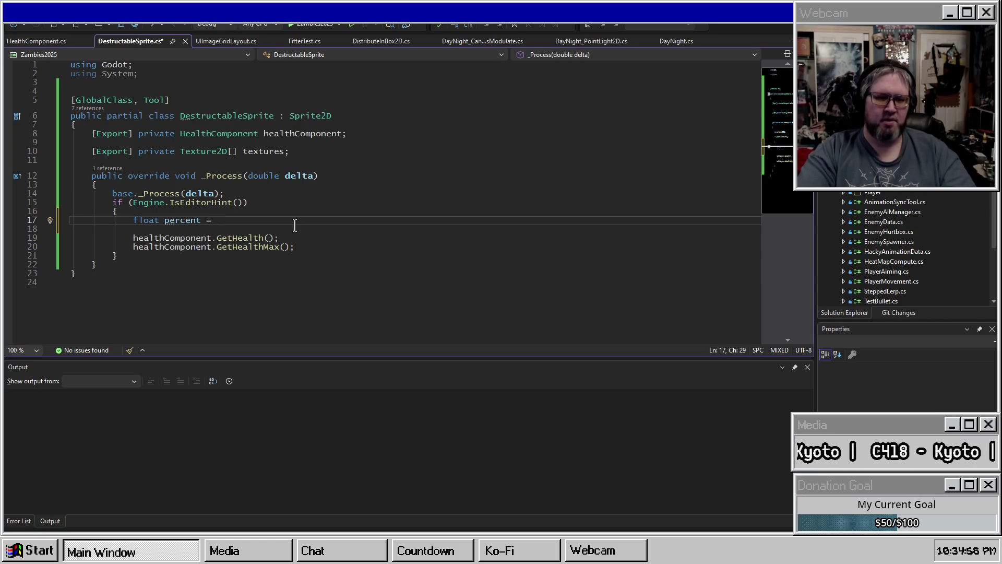
Step: Join the GetHealth() call onto line 17 and delete the leftover GetHealthMax lines
{"action": "key", "text": "Down"}
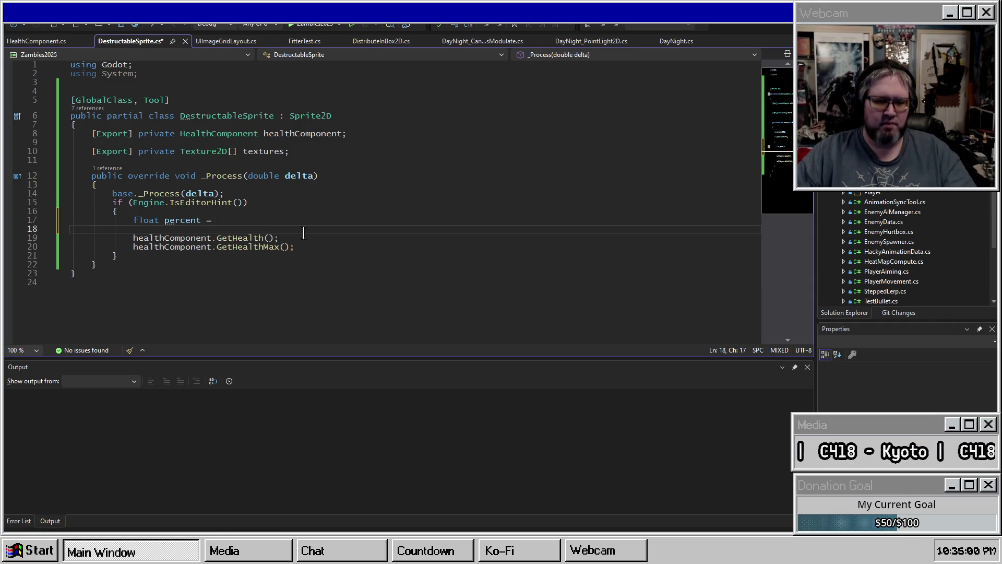
{"action": "key", "text": "shift+Down"}
{"action": "key", "text": "shift+End"}
{"action": "key", "text": "Delete"}
{"action": "key", "text": "ctrl+z"}
{"action": "key", "text": "ctrl+z"}
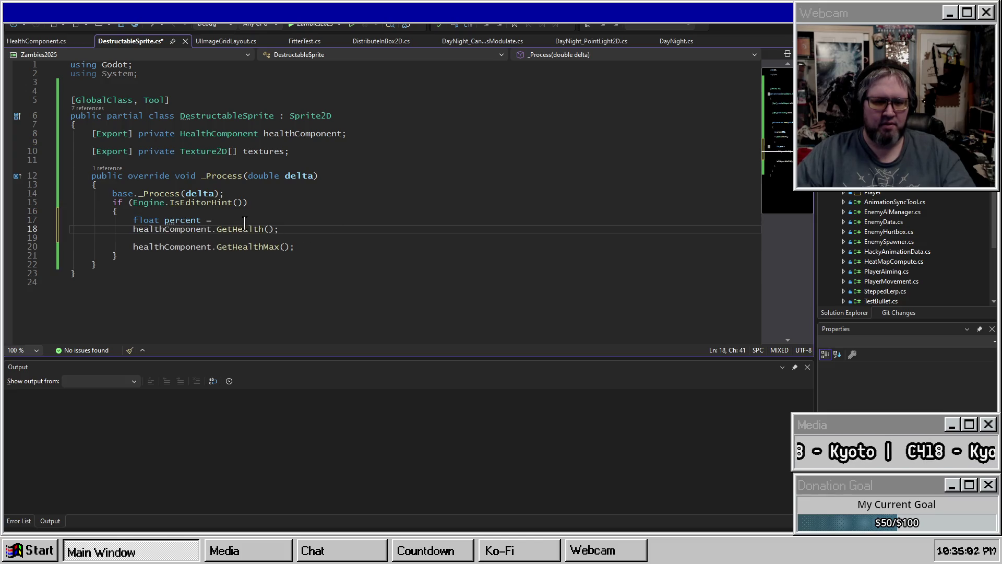
{"action": "key", "text": "Delete"}
{"action": "left_click", "coordinate": [232, 220]}
{"action": "key", "text": "Delete"}
{"action": "key", "text": "Delete"}
{"action": "key", "text": "Delete"}
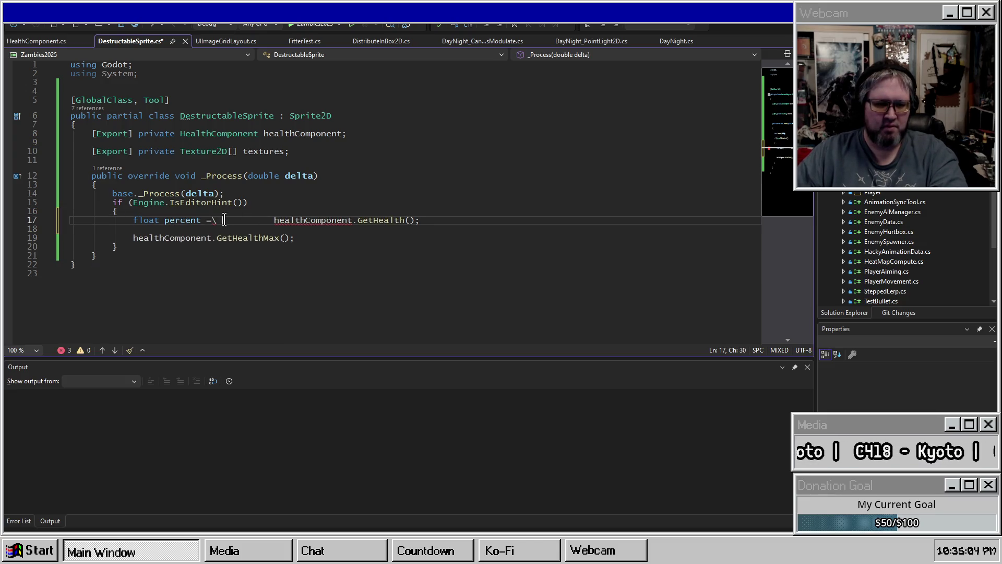
{"action": "key", "text": "Delete"}
{"action": "key", "text": "Delete"}
{"action": "key", "text": "Delete"}
{"action": "key", "text": "BackSpace"}
{"action": "key", "text": "BackSpace"}
{"action": "key", "text": "BackSpace"}
{"action": "key", "text": "Down"}
{"action": "key", "text": "Down"}
{"action": "key", "text": "Down"}
{"action": "left_click_drag", "start_coordinate": [291, 238], "coordinate": [363, 220]}
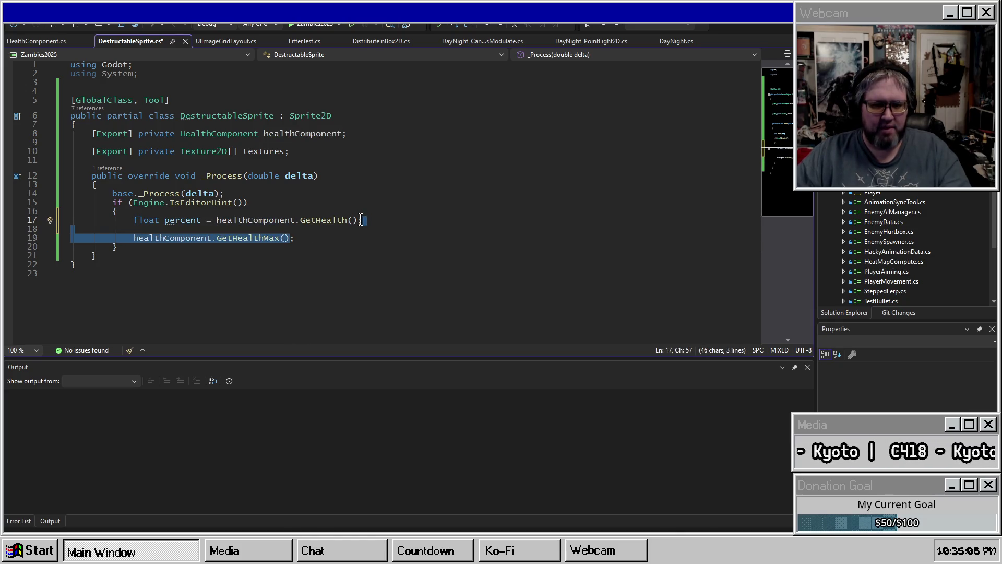
{"action": "key", "text": "Delete"}
Step: Divide by healthComponent.GetHealthMax() on line 17 and save the file
{"action": "key", "text": "Left"}
{"action": "type", "text": "/"}
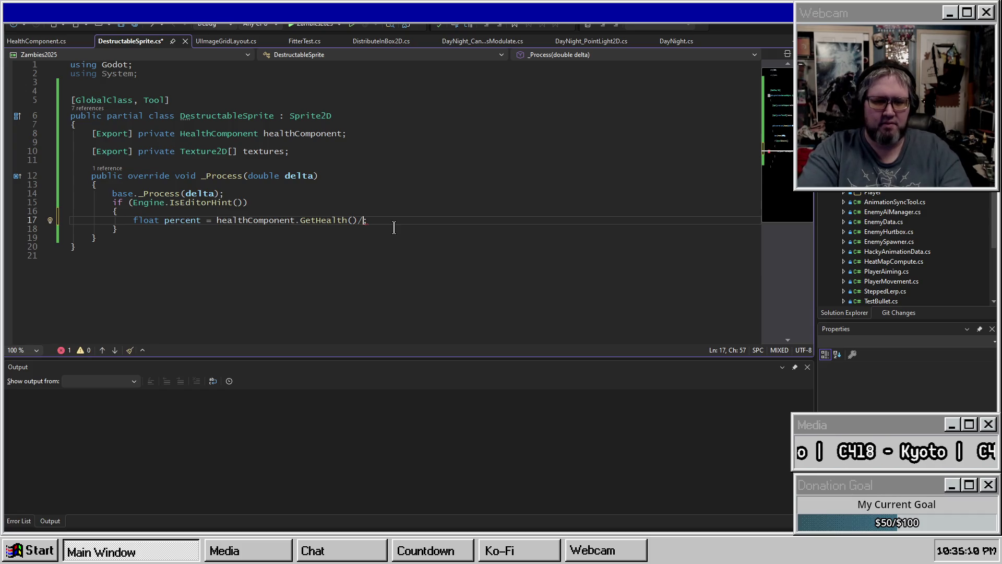
{"action": "type", "text": "gealthComponent.GetH"}
{"action": "key", "text": "Down"}
{"action": "key", "text": "Tab"}
{"action": "type", "text": "();"}
{"action": "key", "text": "ctrl+s"}
{"action": "key", "text": "Return"}
{"action": "key", "text": "Return"}
{"action": "key", "text": "BackSpace"}
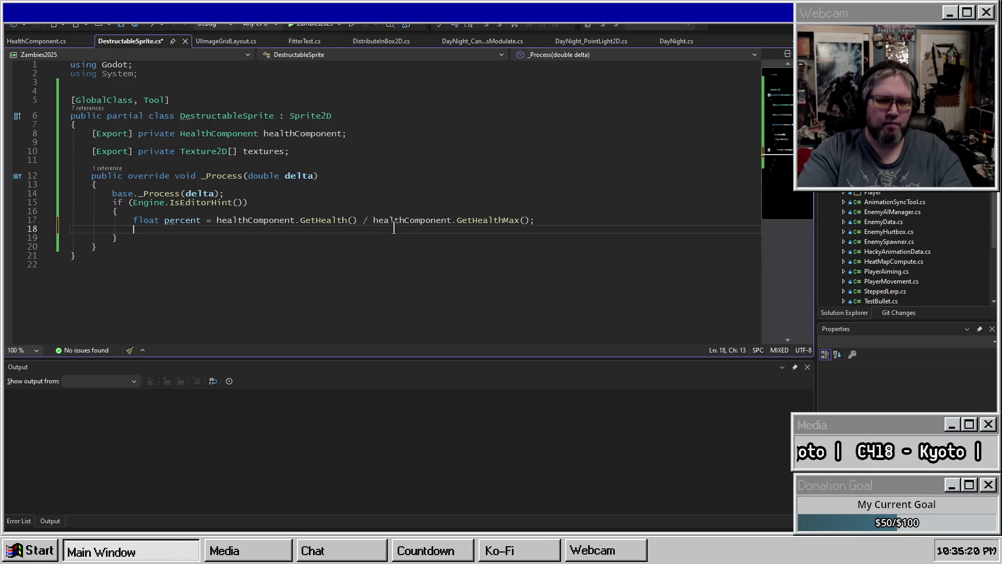
Step: Add 'percent = percent.Clamp(0.0f, 1.0f);' below the percent formula
{"action": "type", "text": "percent"}
{"action": "key", "text": "Escape"}
{"action": "type", "text": "= "}
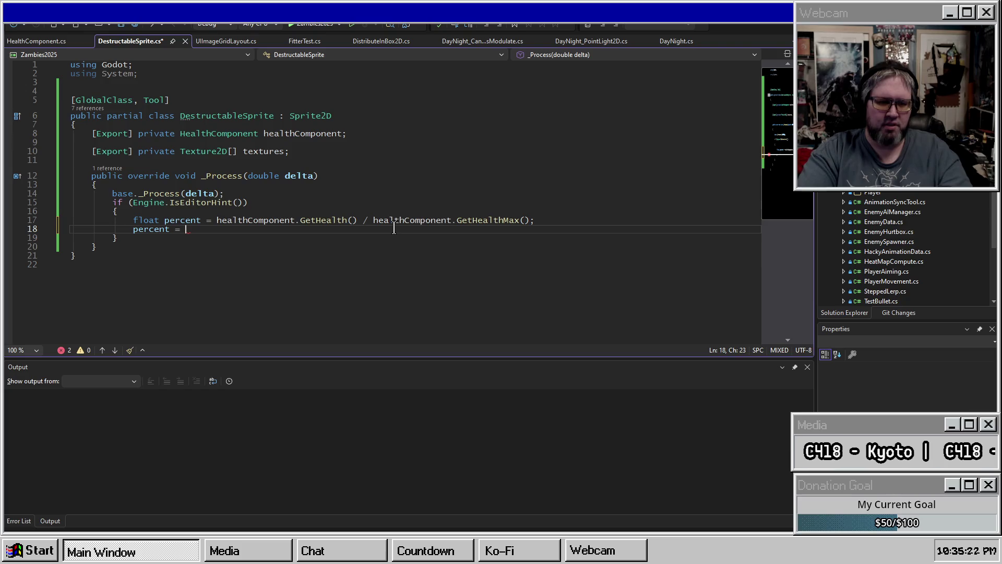
{"action": "type", "text": "per"}
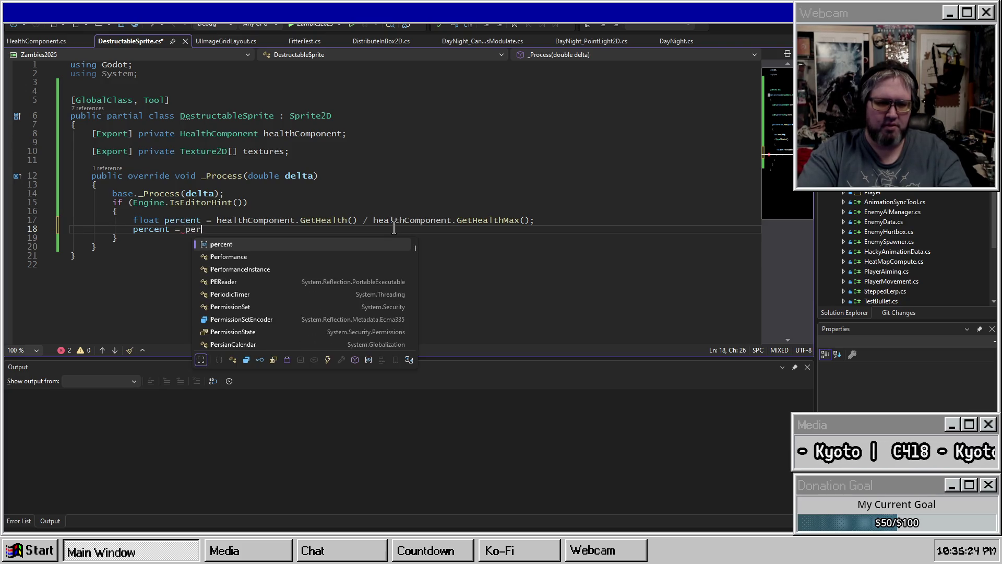
{"action": "type", "text": "cent.Clamp(0,"}
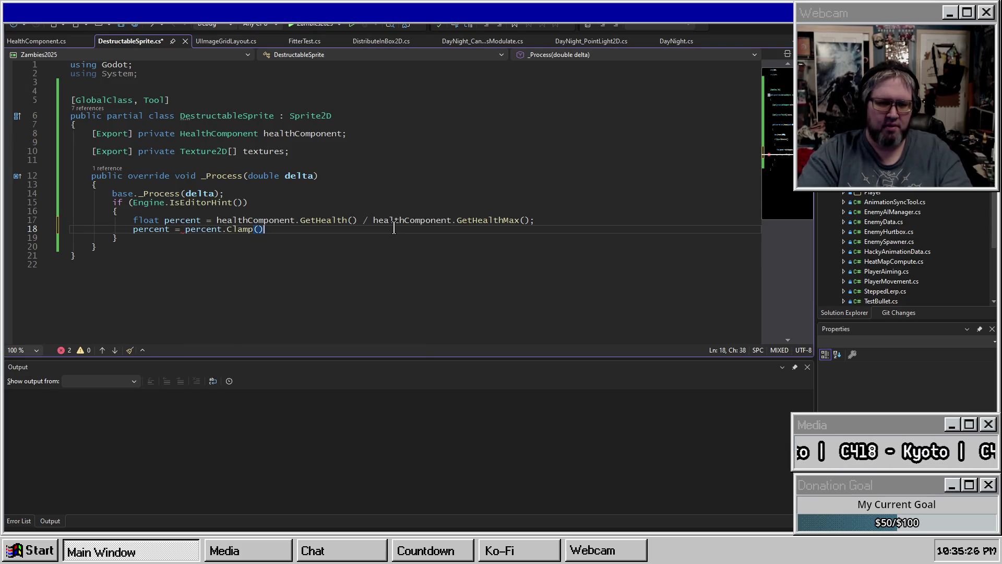
{"action": "type", "text": " 1.0f)"}
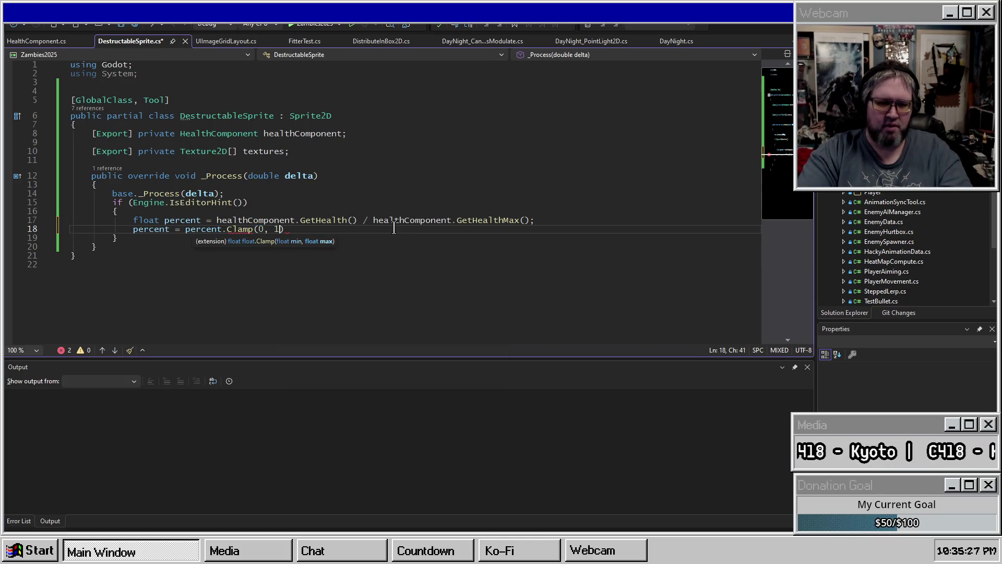
{"action": "type", "text": ";"}
{"action": "key", "text": "Return"}
{"action": "key", "text": "ctrl+s"}
{"action": "key", "text": "Up"}
{"action": "key", "text": "ctrl+Right"}
{"action": "key", "text": "ctrl+Right"}
{"action": "key", "text": "Right"}
{"action": "key", "text": "Right"}
{"action": "type", "text": ".0"}
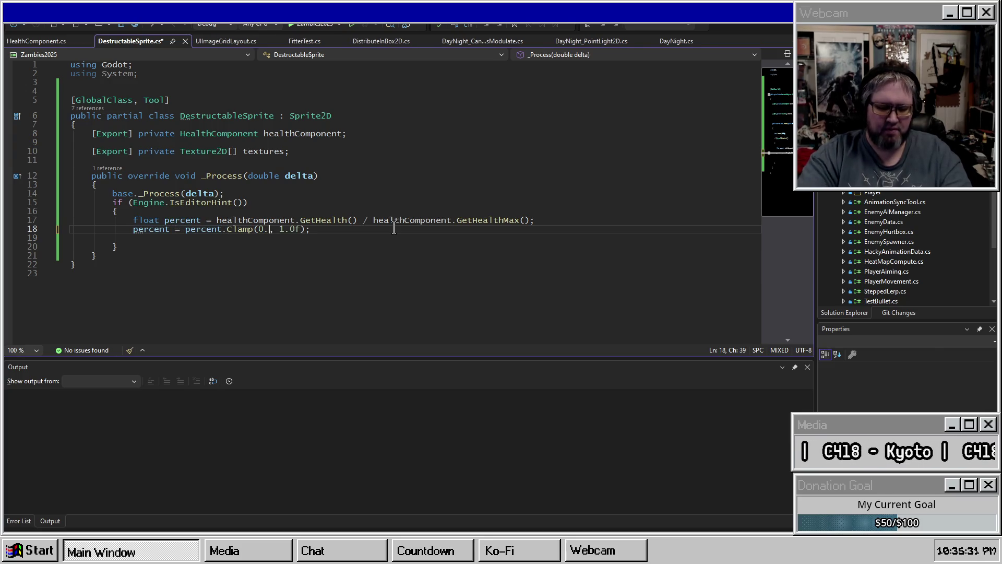
{"action": "type", "text": "f"}
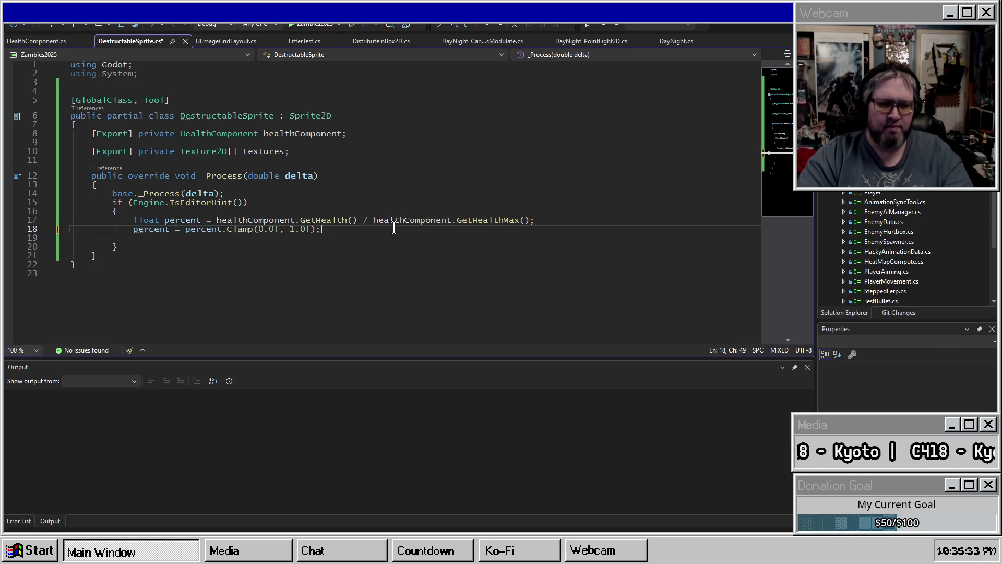
{"action": "key", "text": "End"}
{"action": "key", "text": "Return"}
{"action": "key", "text": "Return"}
{"action": "key", "text": "Return"}
{"action": "key", "text": "BackSpace"}
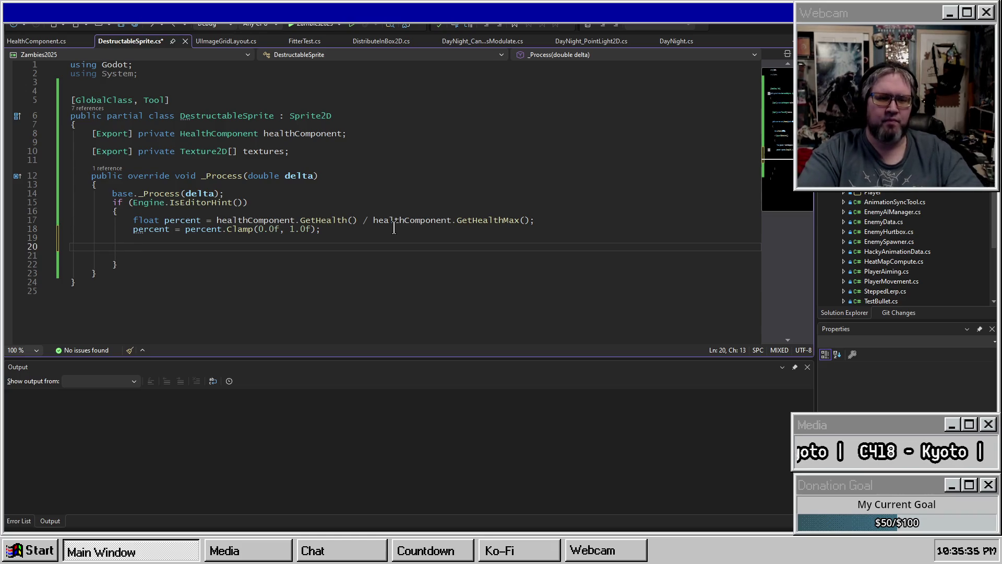
Step: Declare texIndex as textures.Length multiplied by percent
{"action": "type", "text": "int "}
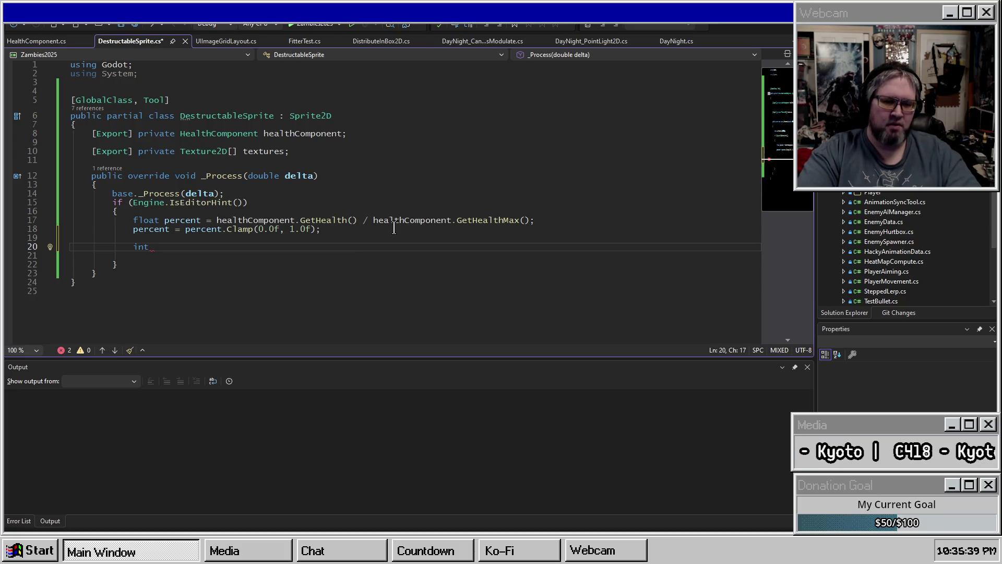
{"action": "type", "text": "s"}
{"action": "key", "text": "BackSpace"}
{"action": "key", "text": "BackSpace"}
{"action": "key", "text": "BackSpace"}
{"action": "type", "text": "texIndex ="}
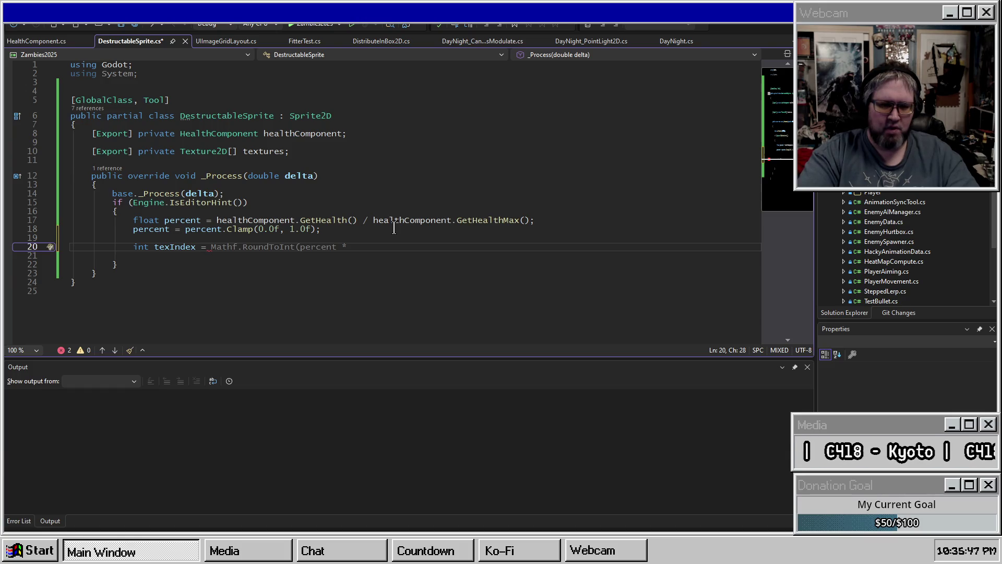
{"action": "key", "text": "ctrl+space"}
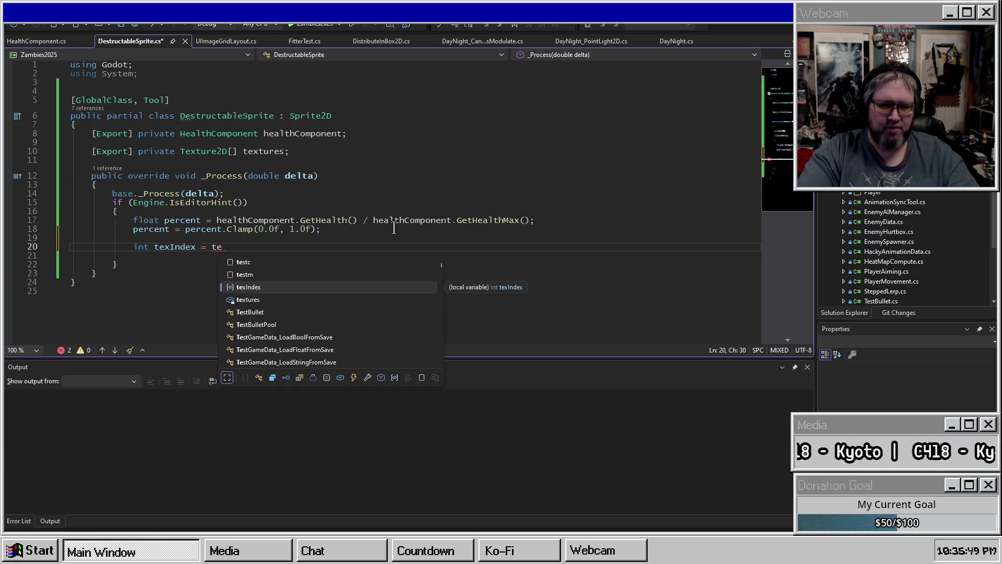
{"action": "type", "text": "textures.C"}
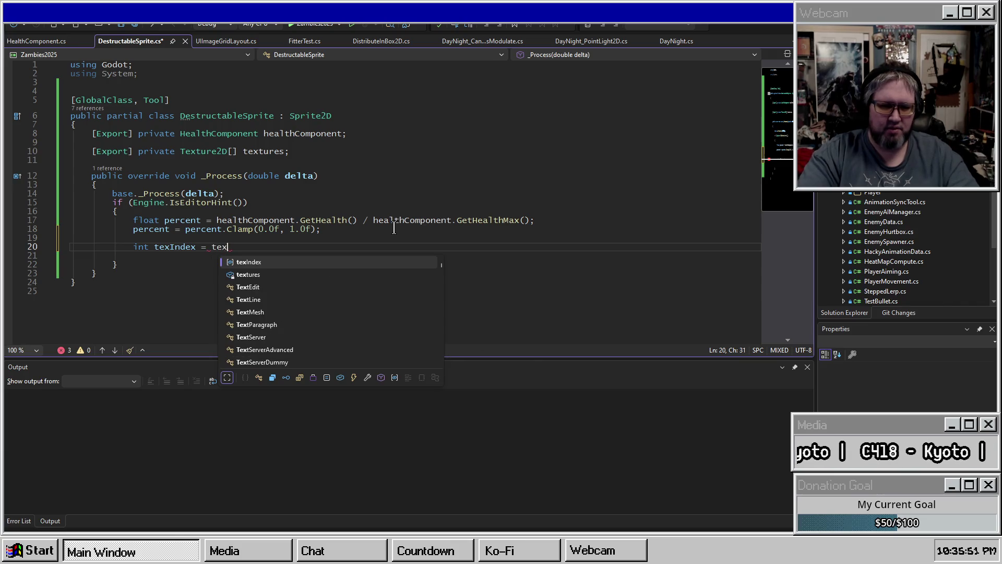
{"action": "key", "text": "BackSpace"}
{"action": "type", "text": "L"}
{"action": "key", "text": "Tab"}
{"action": "type", "text": "("}
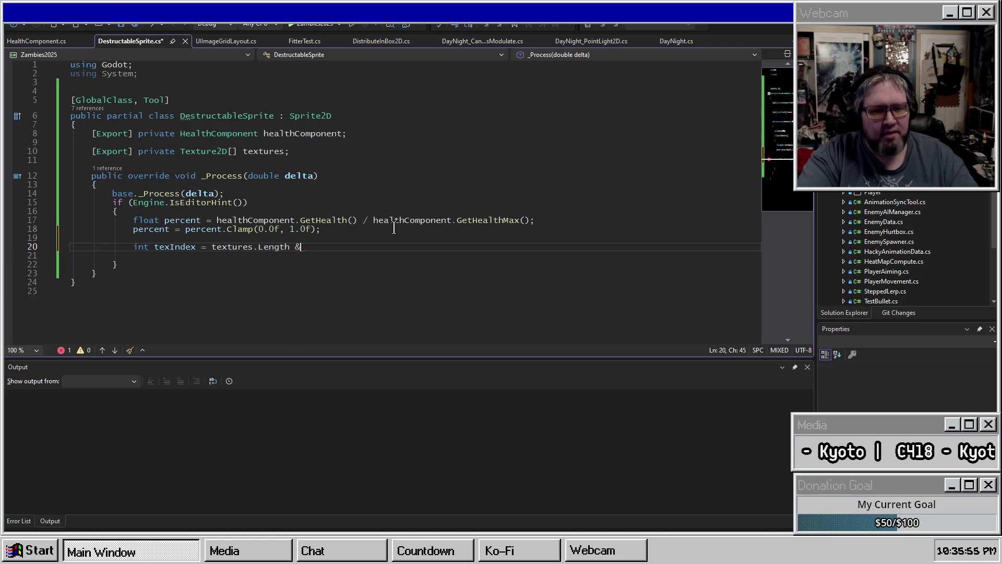
{"action": "key", "text": "BackSpace"}
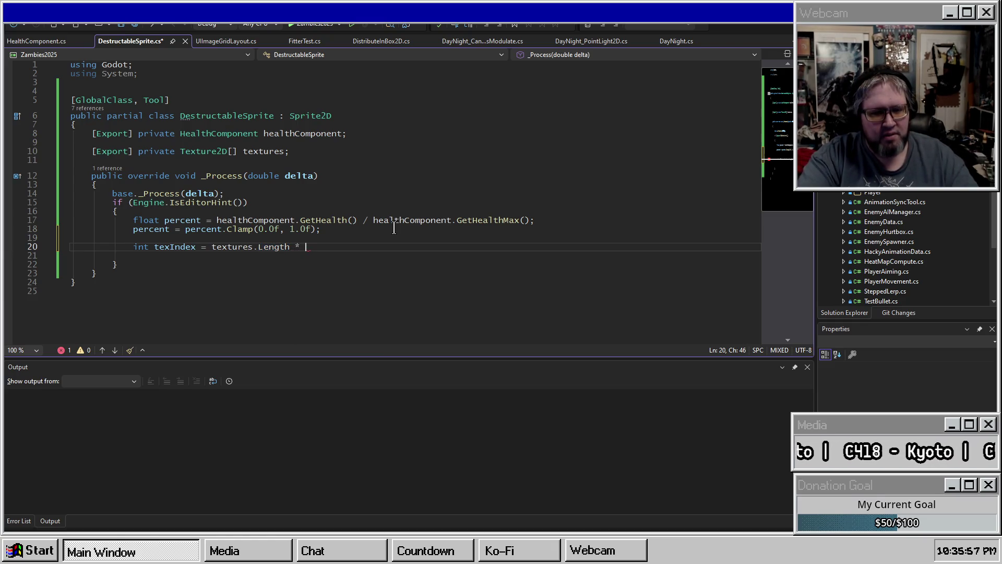
{"action": "type", "text": "p"}
{"action": "key", "text": "Tab"}
{"action": "type", "text": ";"}
Step: Wrap the textures.Length times percent expression in parentheses
{"action": "key", "text": "Up"}
{"action": "key", "text": "Down"}
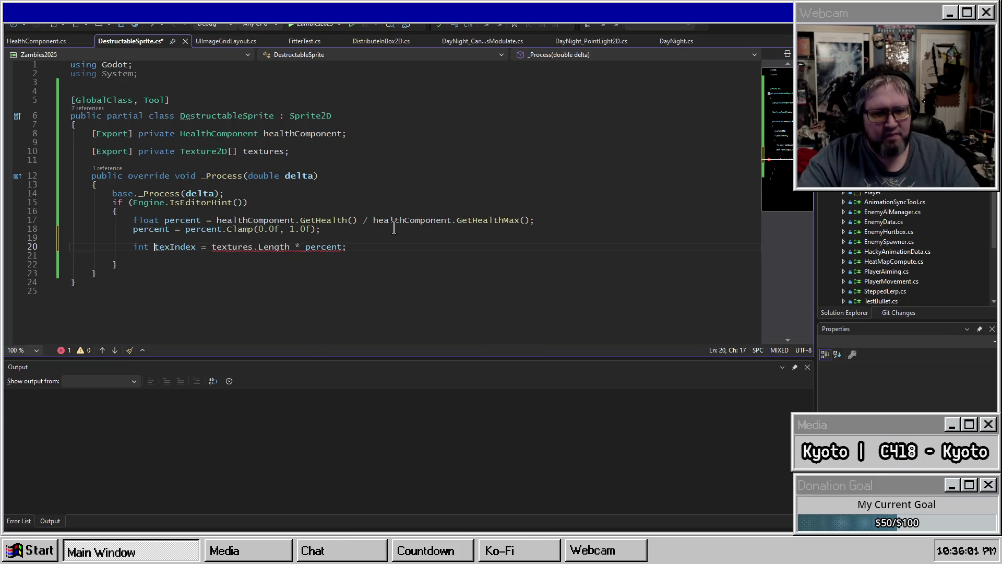
{"action": "key", "text": "ctrl+Right"}
{"action": "key", "text": "ctrl+Right"}
{"action": "key", "text": "ctrl+Right"}
{"action": "type", "text": "("}
{"action": "key", "text": "ctrl+Right"}
{"action": "key", "text": "ctrl+Right"}
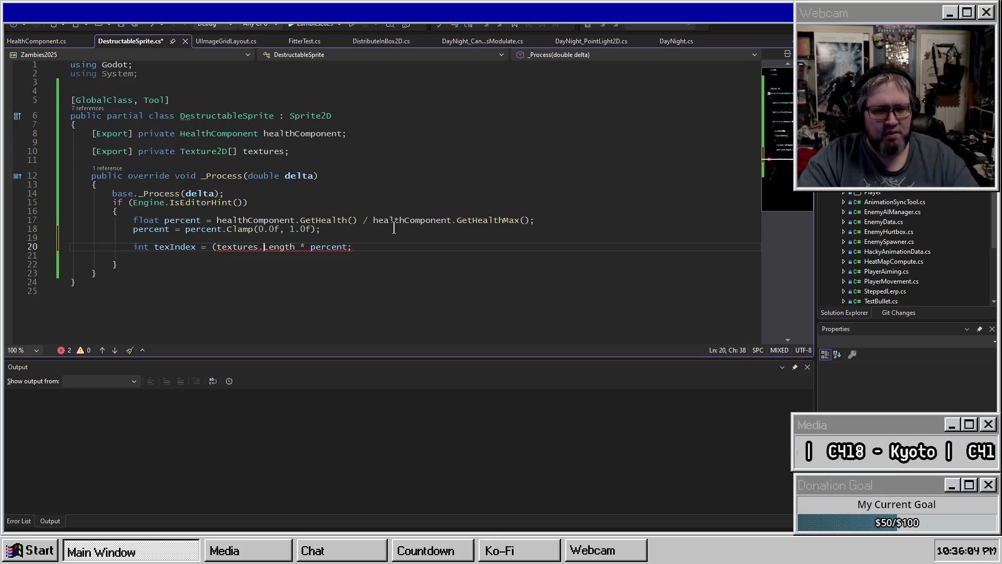
{"action": "type", "text": ")"}
Step: Round the texIndex expression with Mathf.RoundToInt and declare texIndex with var
{"action": "key", "text": "Home"}
{"action": "key", "text": "ctrl+Right"}
{"action": "key", "text": "ctrl+Right"}
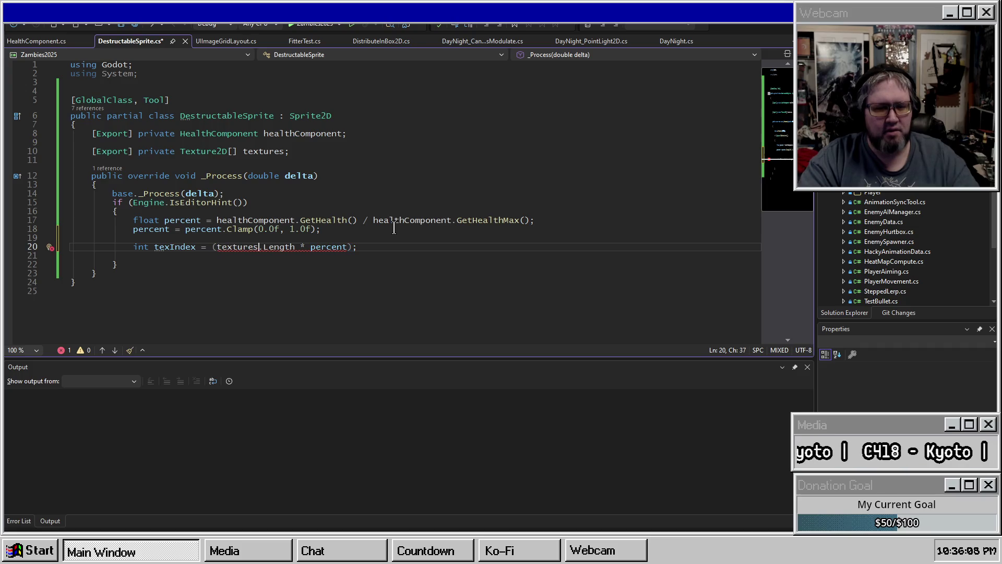
{"action": "key", "text": "ctrl+Right"}
{"action": "key", "text": "ctrl+shift+Right"}
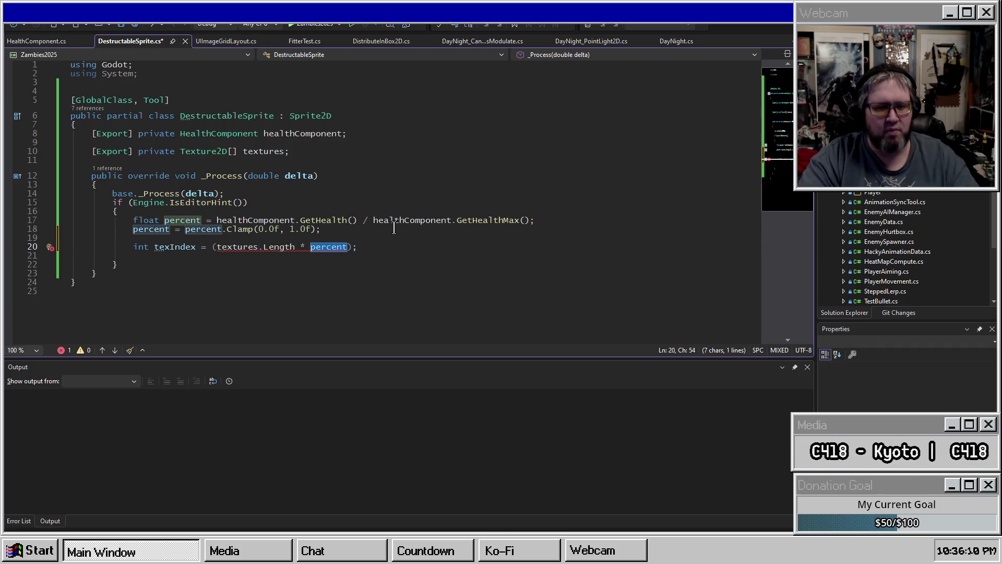
{"action": "key", "text": "Home"}
{"action": "key", "text": "ctrl+Right"}
{"action": "key", "text": "ctrl+Right"}
{"action": "key", "text": "ctrl+Right"}
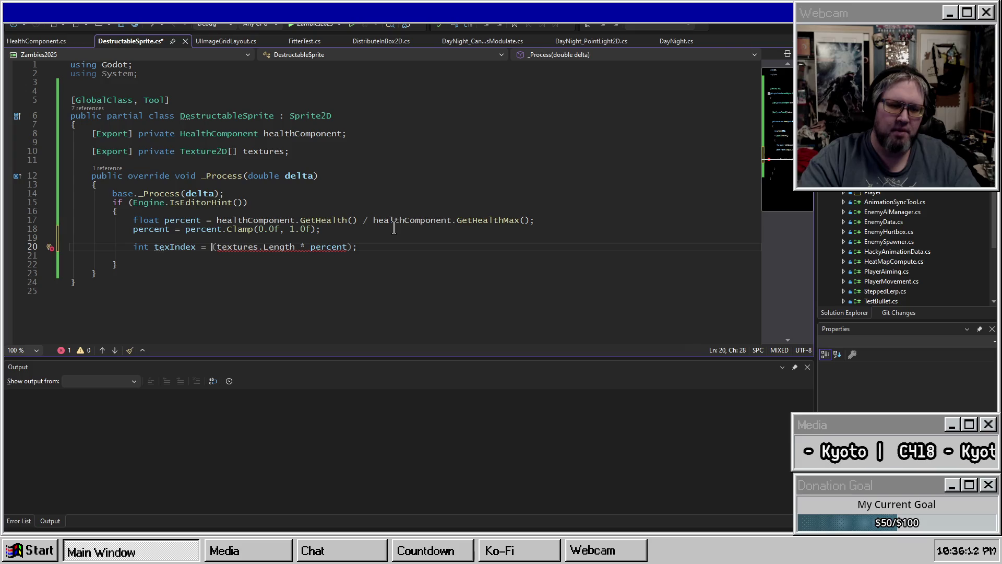
{"action": "type", "text": "Mathf.Round"}
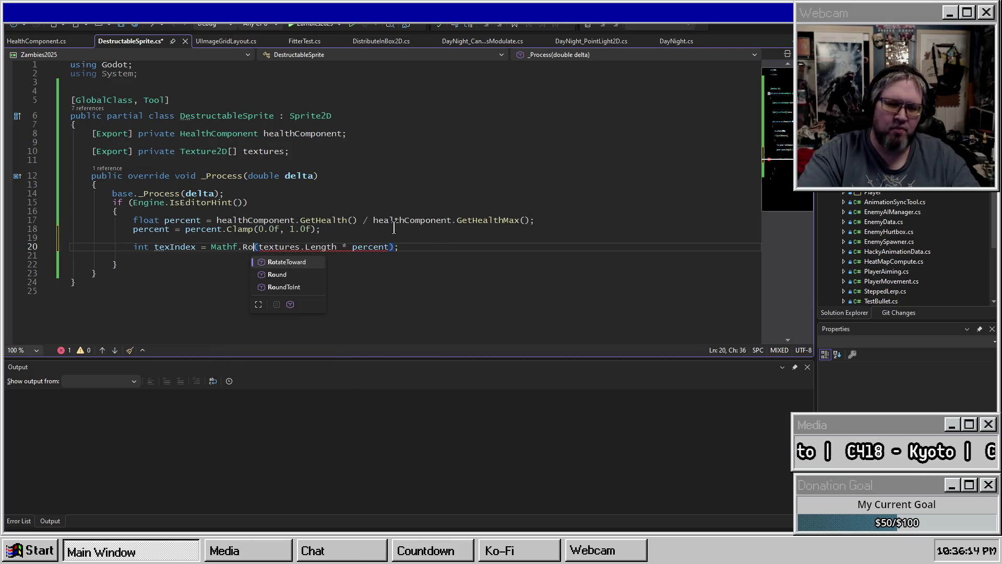
{"action": "key", "text": "Down"}
{"action": "key", "text": "Tab"}
{"action": "key", "text": "ctrl+Right"}
{"action": "key", "text": "ctrl+Right"}
{"action": "key", "text": "Home"}
{"action": "key", "text": "ctrl+shift+Right"}
{"action": "type", "text": "var"}
Step: Add 'this.Texture = textures[texIndex]' below texIndex and save the script
{"action": "key", "text": "End"}
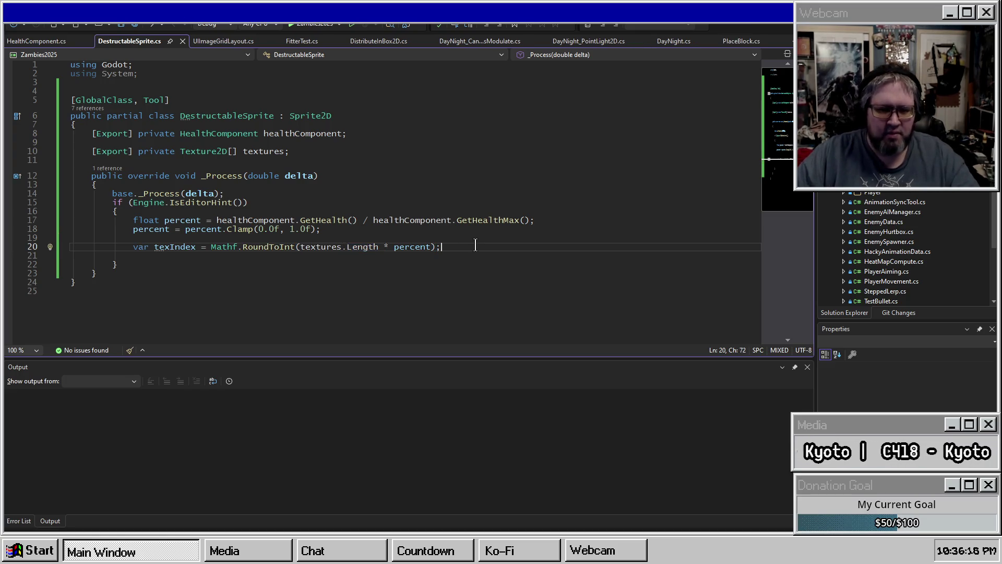
{"action": "key", "text": "Return"}
{"action": "key", "text": "Return"}
{"action": "type", "text": "this."}
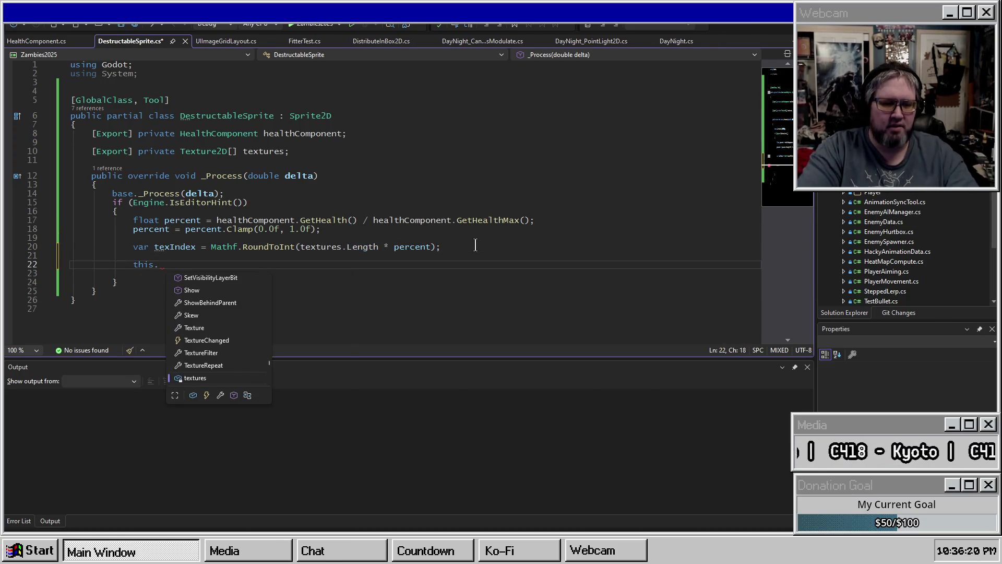
{"action": "type", "text": "Te"}
{"action": "key", "text": "Tab"}
{"action": "type", "text": "= "}
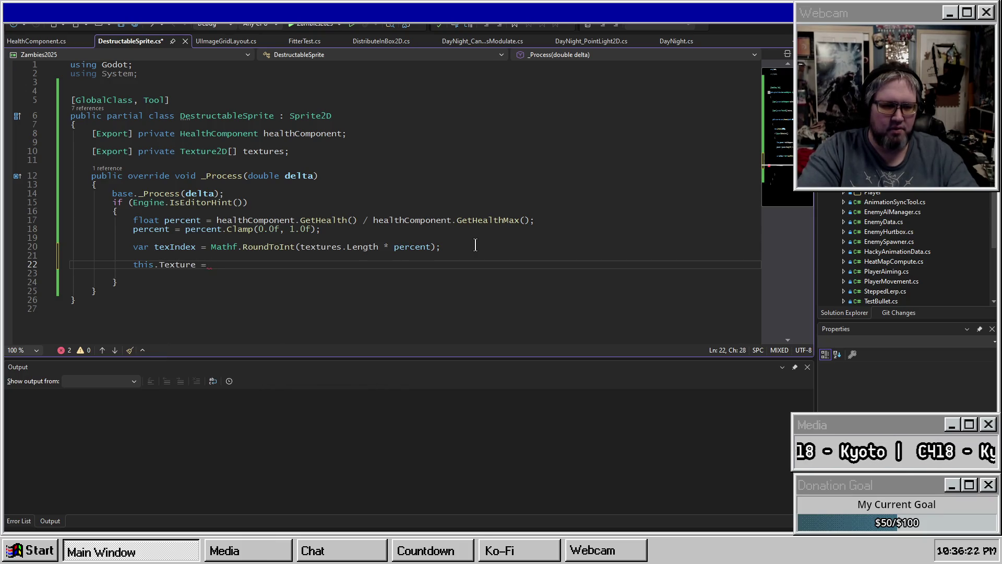
{"action": "type", "text": "te"}
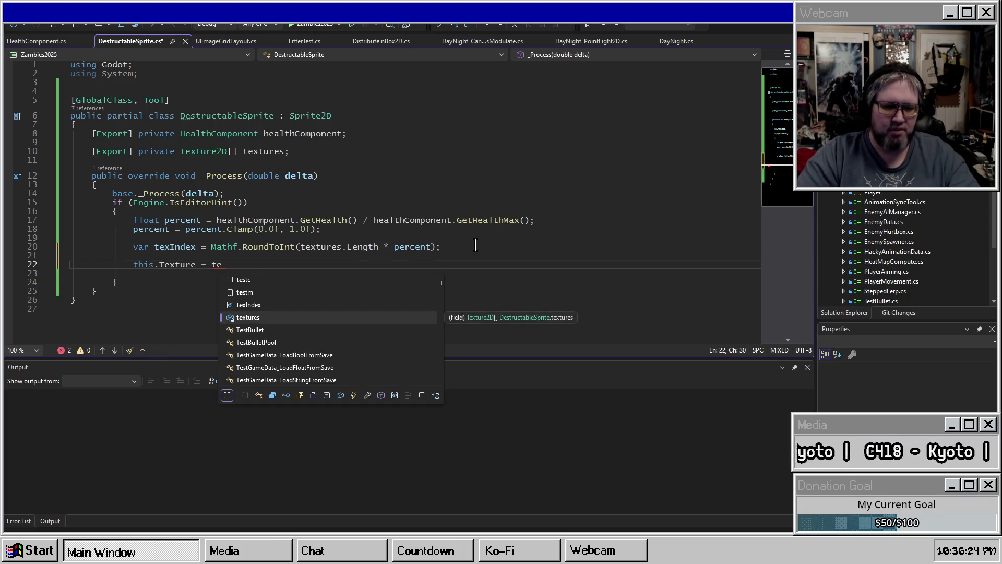
{"action": "key", "text": "Tab"}
{"action": "key", "text": "Tab"}
{"action": "key", "text": "Delete"}
{"action": "key", "text": "ctrl+s"}
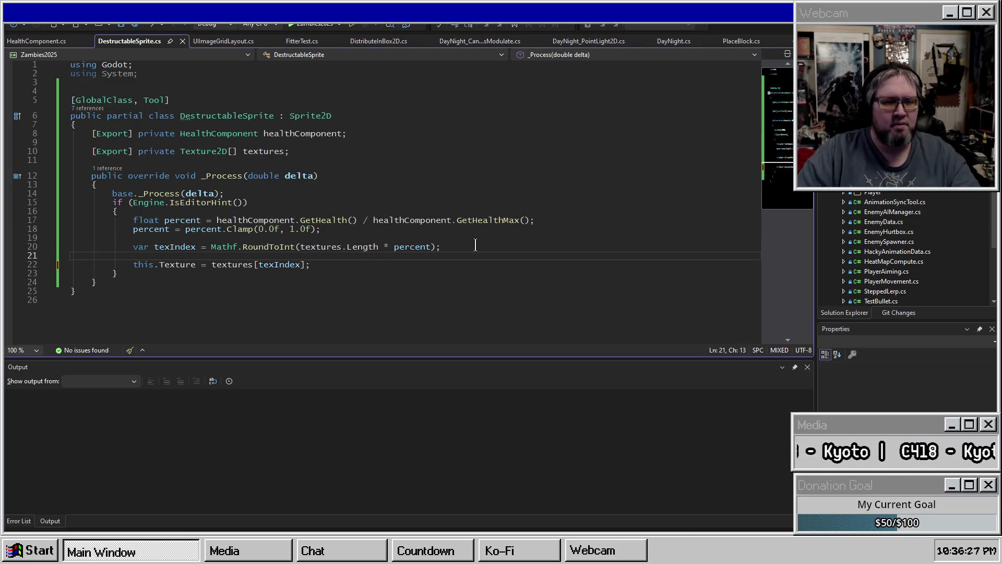
Step: Select the editor-hint block, lines 16–22, and switch to the Godot editor
{"action": "left_click", "coordinate": [387, 126]}
{"action": "mouse_move", "coordinate": [310, 265]}
{"action": "left_mouse_down"}
{"action": "mouse_move", "coordinate": [307, 247]}
{"action": "mouse_move", "coordinate": [118, 211]}
{"action": "left_mouse_up"}
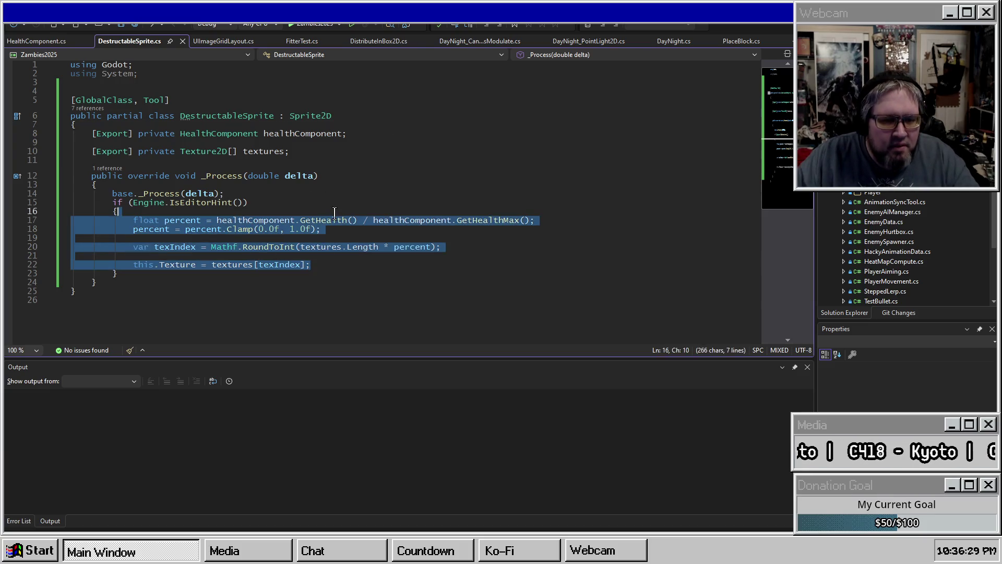
{"action": "key", "text": "alt+Tab"}
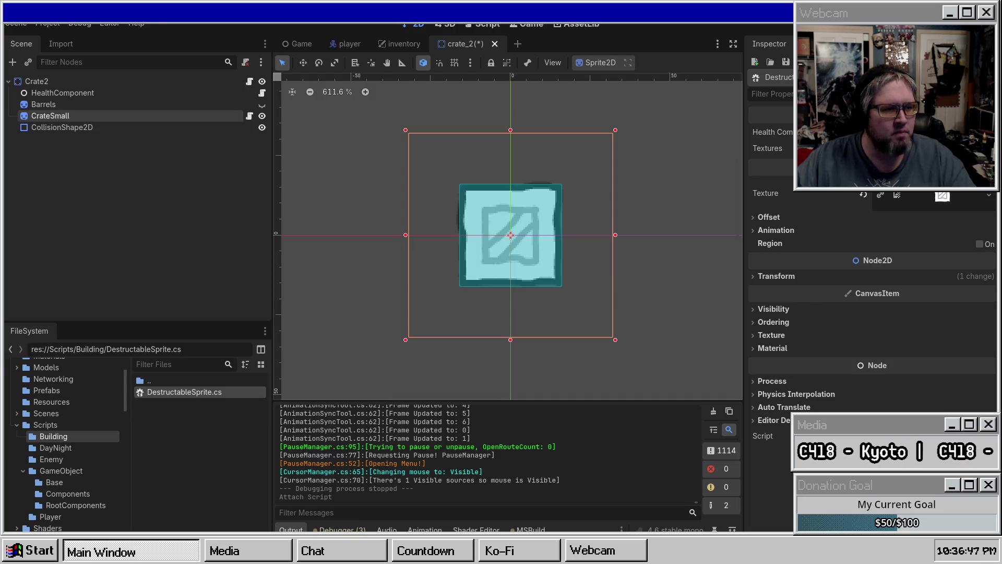
Step: Assign the HealthComponent node to CrateSmall's Health Component property
{"action": "left_click", "coordinate": [87, 116]}
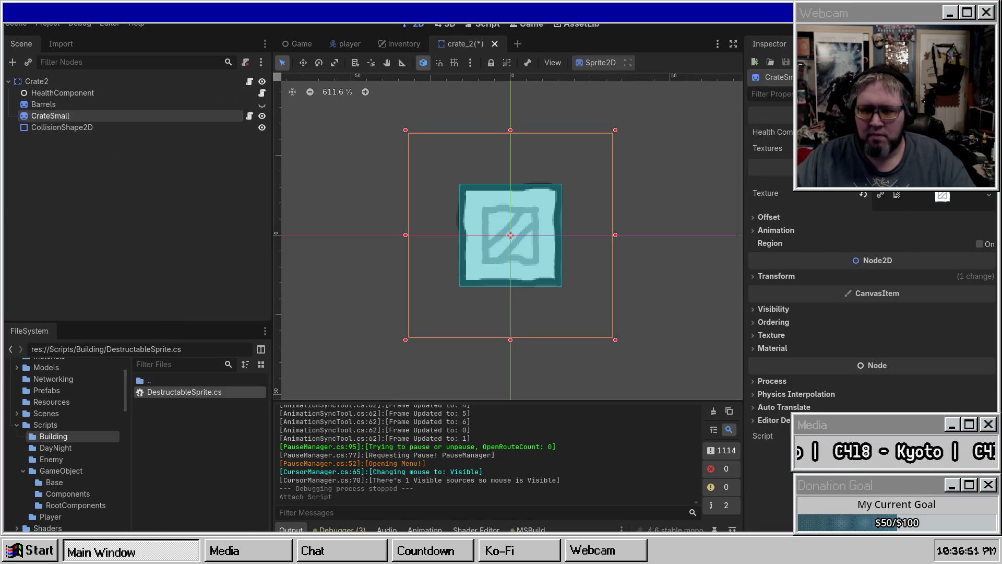
{"action": "left_click", "coordinate": [887, 131]}
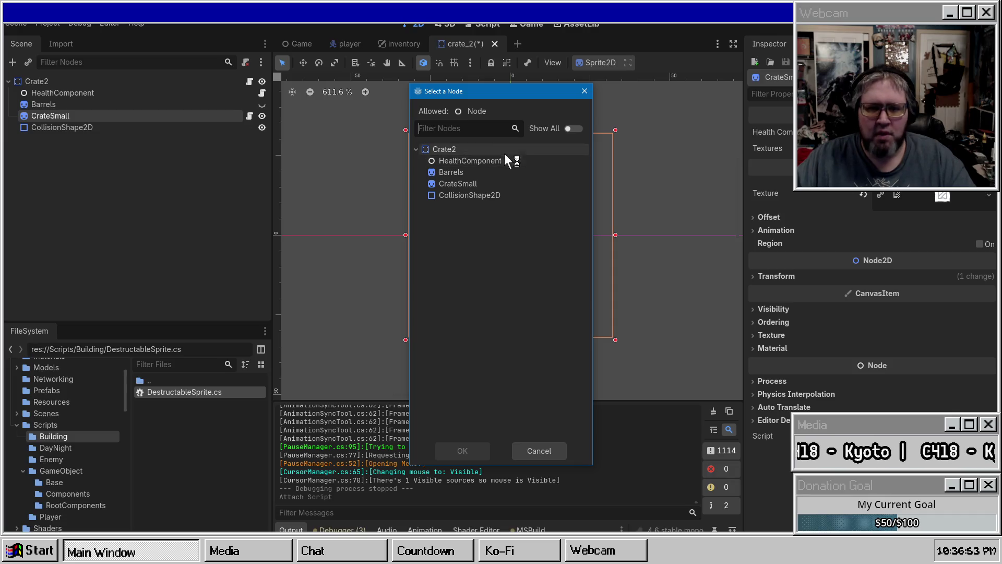
{"action": "double_click", "coordinate": [493, 163]}
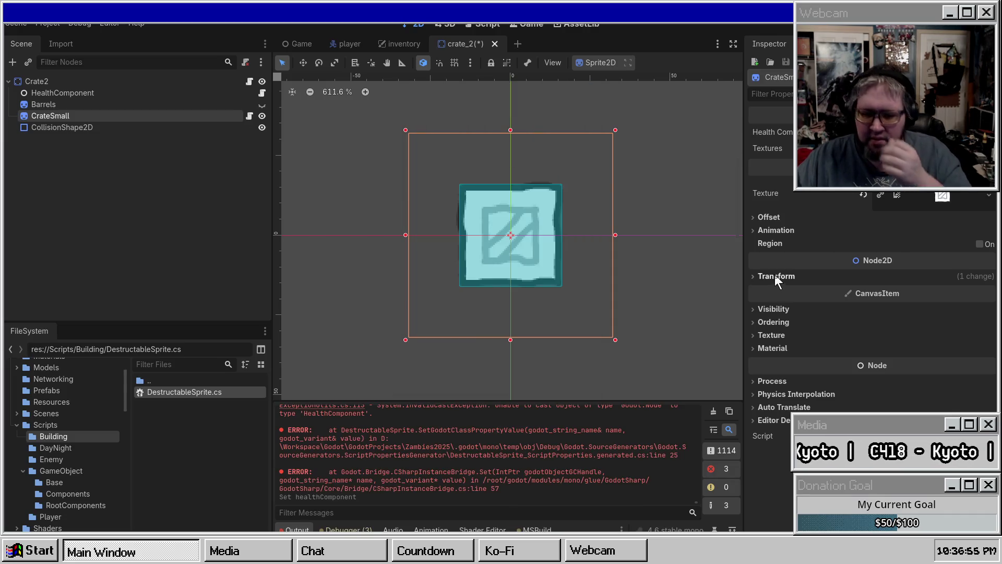
Step: Enlarge the Output log to read the HealthComponent cast error and close an extra scene tab
{"action": "left_click", "coordinate": [197, 92]}
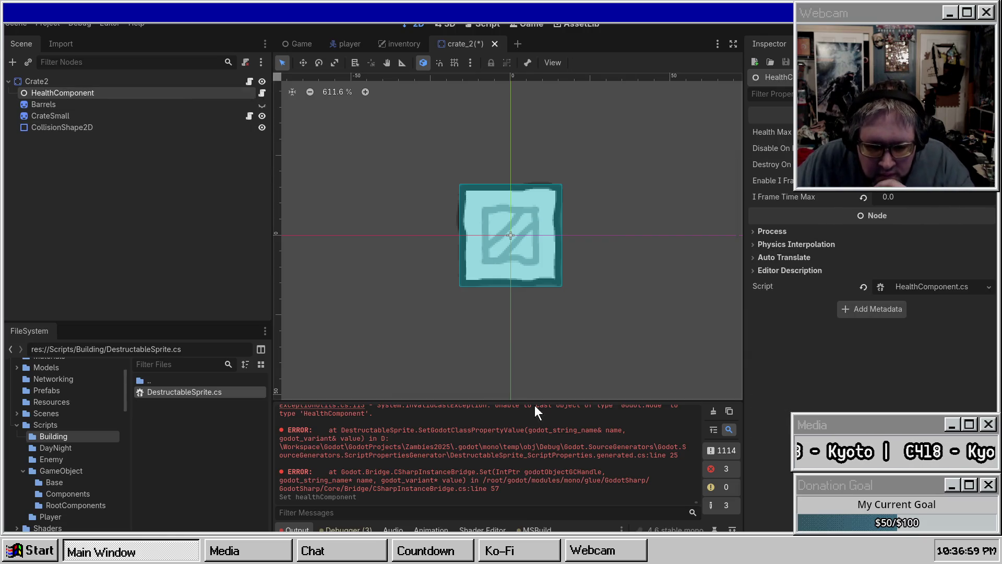
{"action": "left_click_drag", "start_coordinate": [555, 400], "coordinate": [579, 300]}
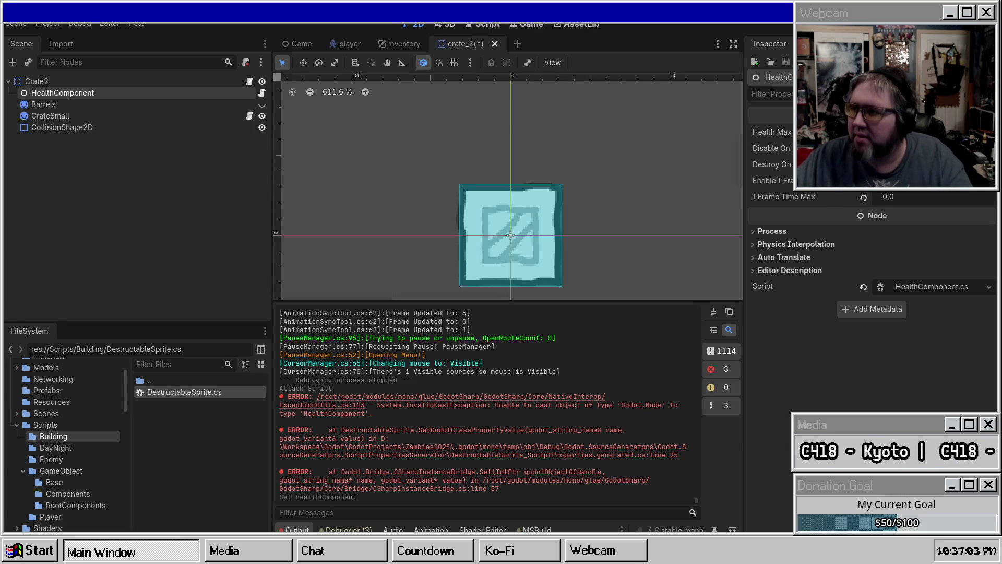
{"action": "left_click", "coordinate": [235, 93]}
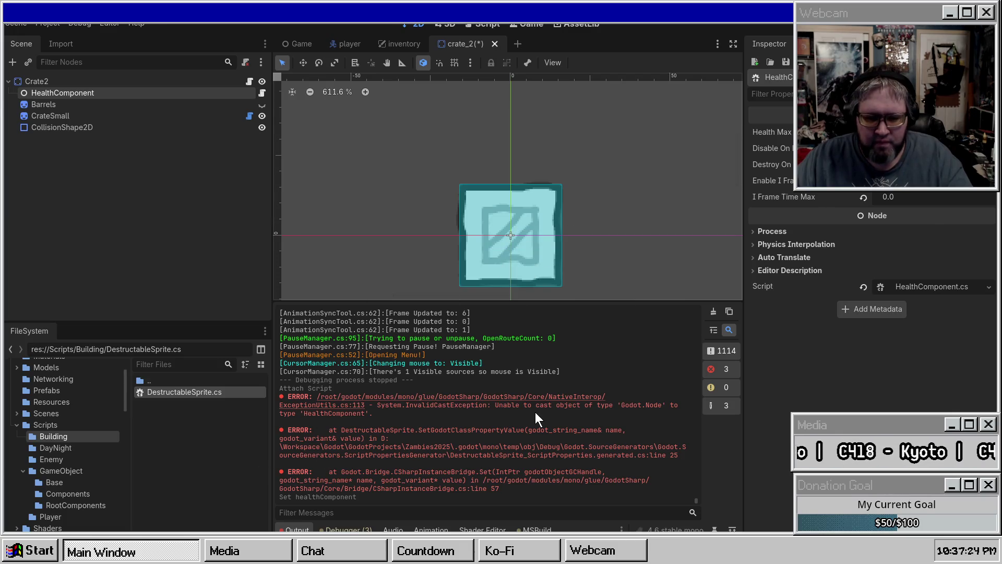
{"action": "middle_click", "coordinate": [379, 44]}
Step: Close the remaining scene tabs, including crate_2
{"action": "middle_click", "coordinate": [344, 44]}
{"action": "middle_click", "coordinate": [285, 44]}
{"action": "middle_click", "coordinate": [293, 48]}
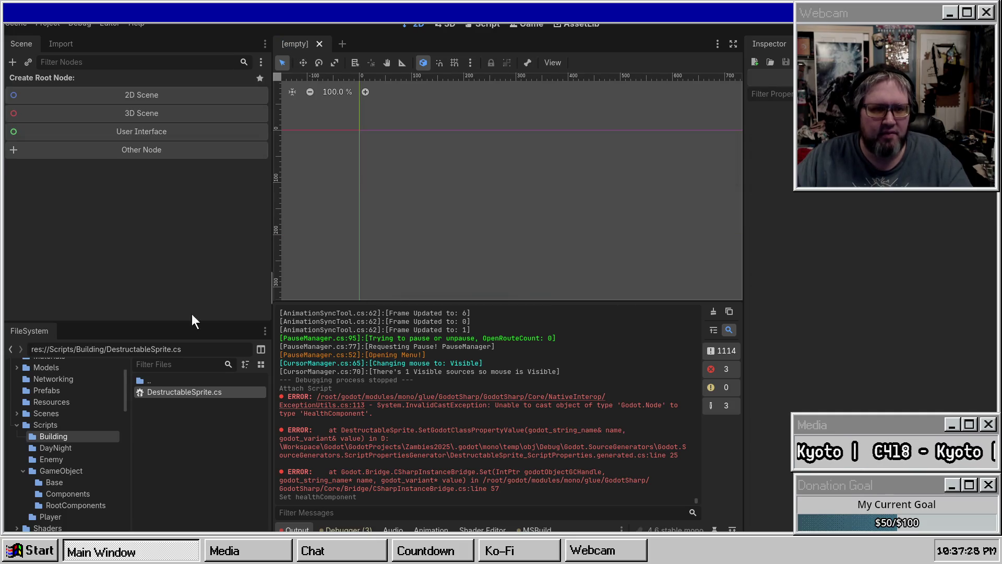
Step: Reopen crate_2.tscn from the Prefabs folder and select CrateSmall and HealthComponent
{"action": "scroll", "coordinate": [48, 400], "scroll_direction": "up", "scroll_amount": 2}
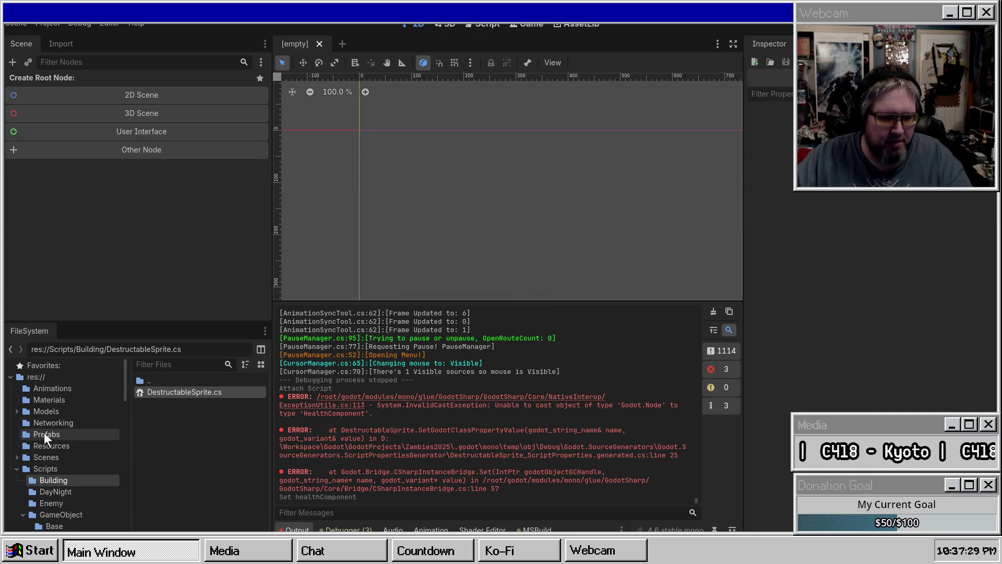
{"action": "left_click", "coordinate": [44, 433]}
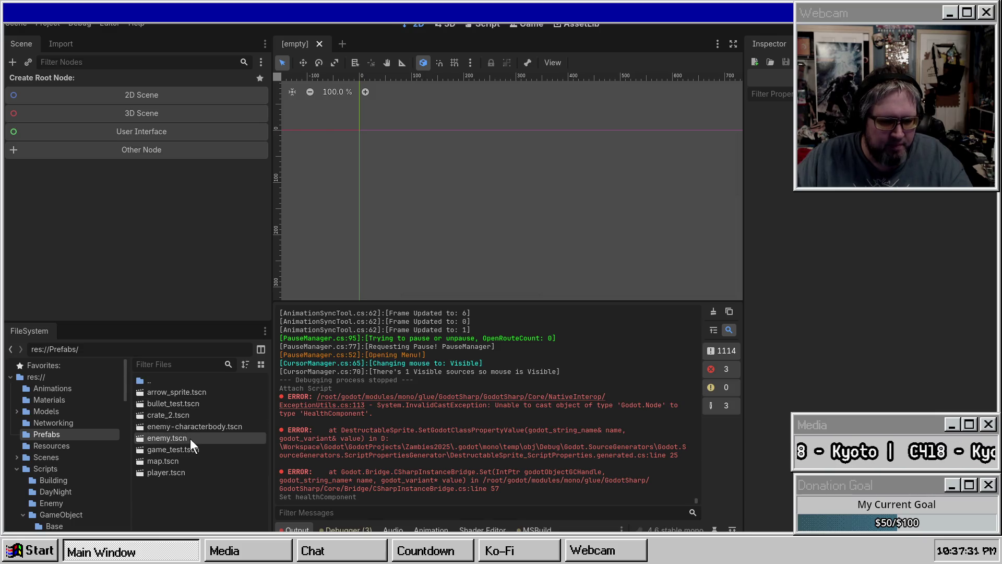
{"action": "left_click", "coordinate": [188, 412]}
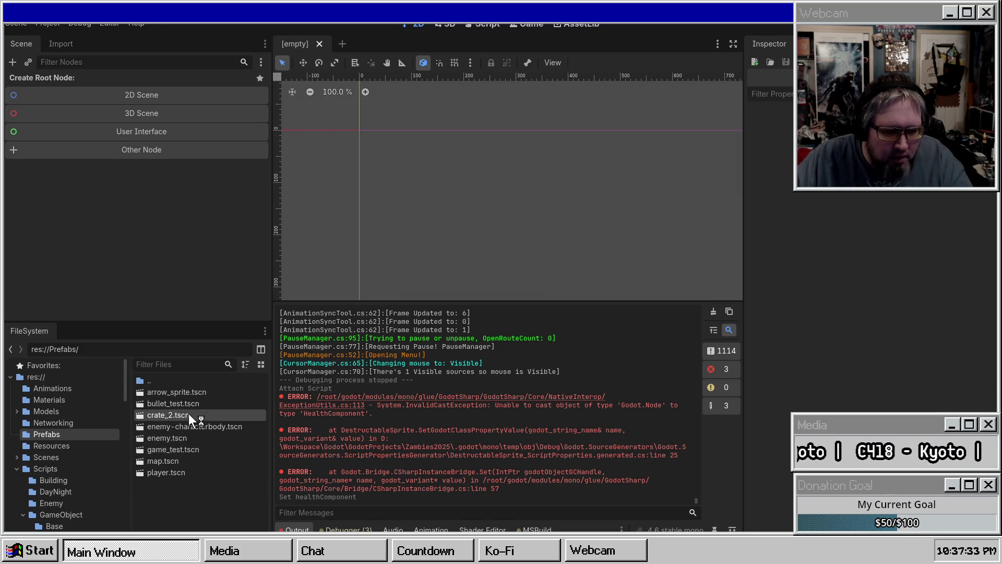
{"action": "left_click", "coordinate": [713, 311]}
{"action": "left_click", "coordinate": [94, 114]}
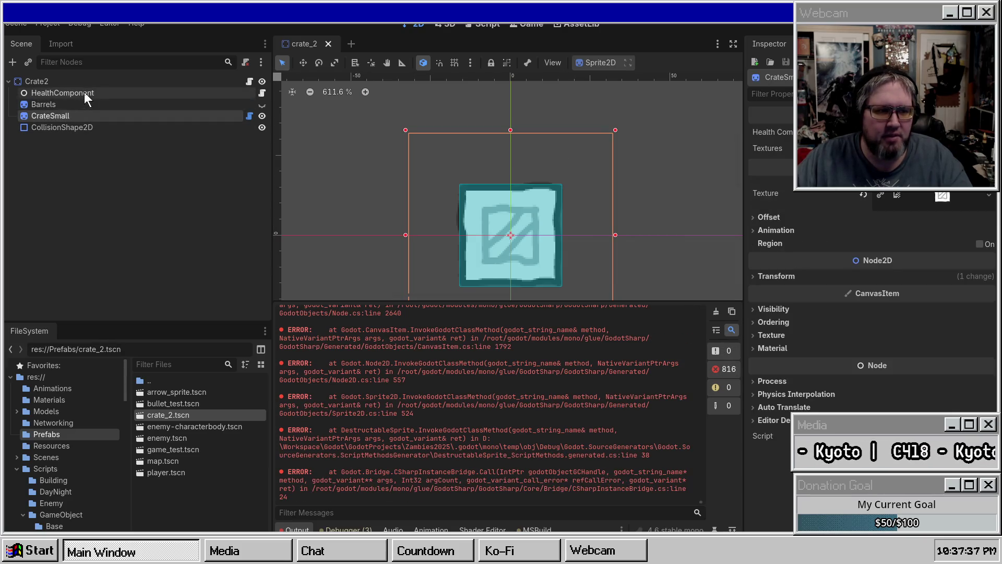
{"action": "left_click", "coordinate": [84, 93]}
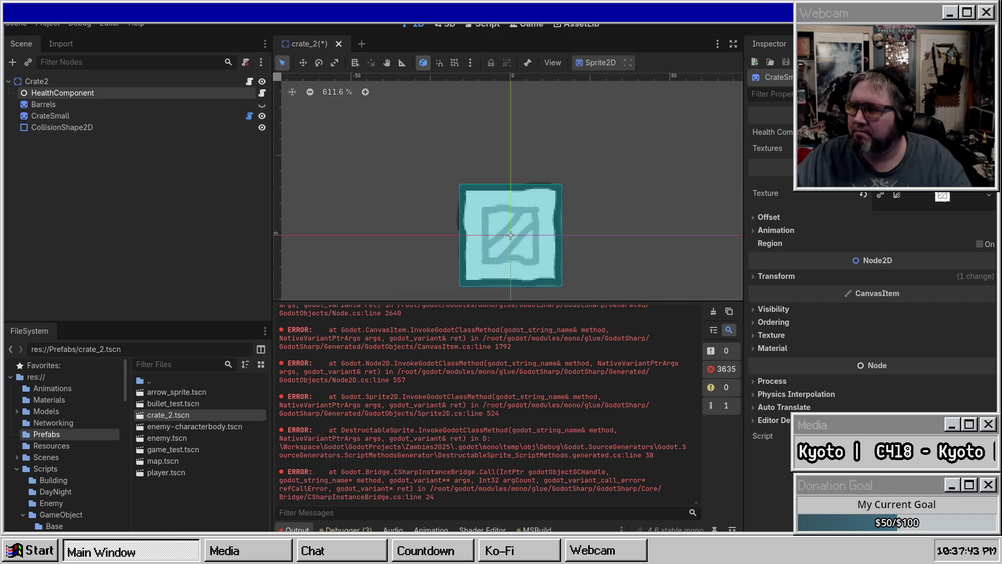
Step: Inspect CrateSmall's DestructableSprite script, clear the Output log, and rebuild the .NET project
{"action": "left_click", "coordinate": [250, 116]}
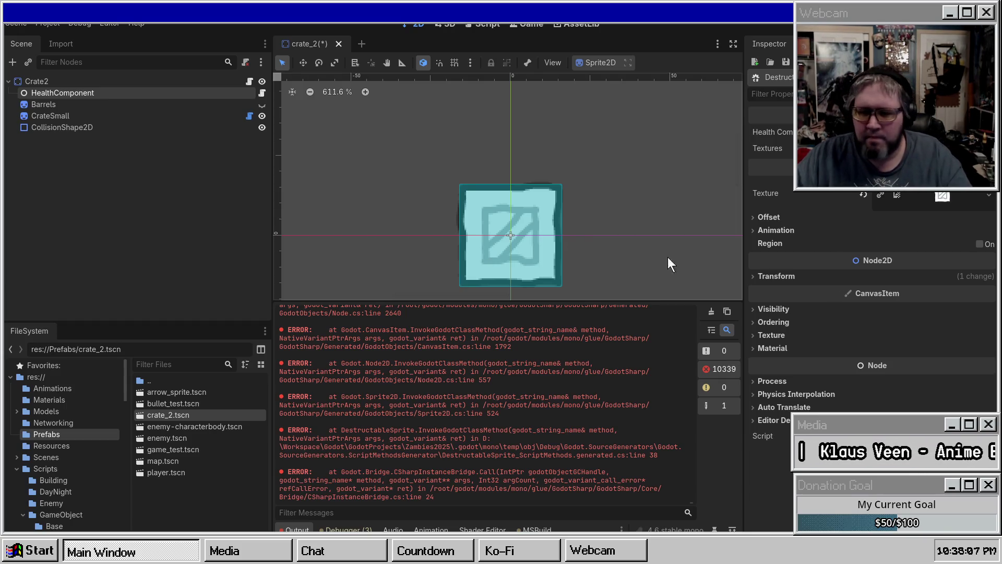
{"action": "left_click", "coordinate": [711, 312]}
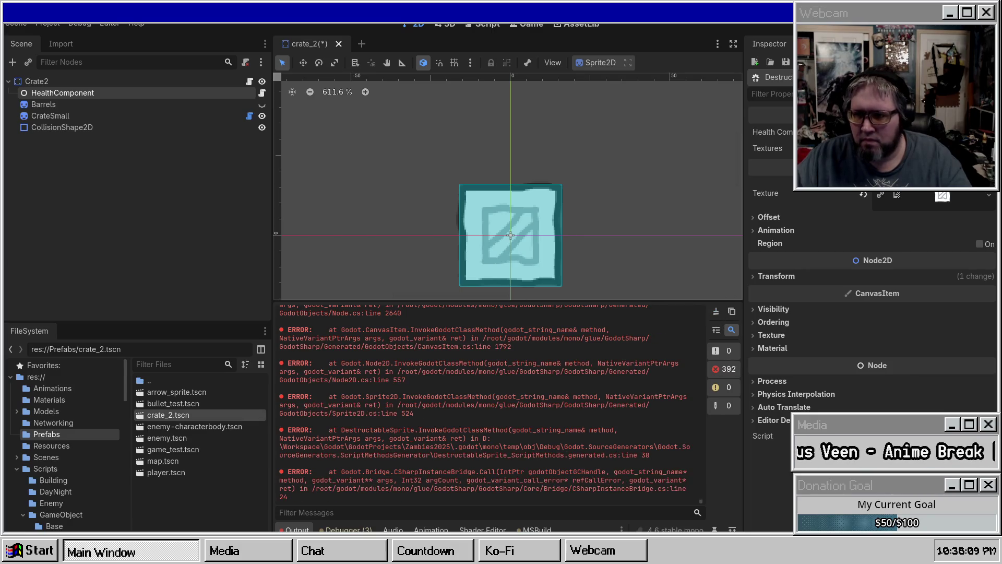
{"action": "key", "text": "F5"}
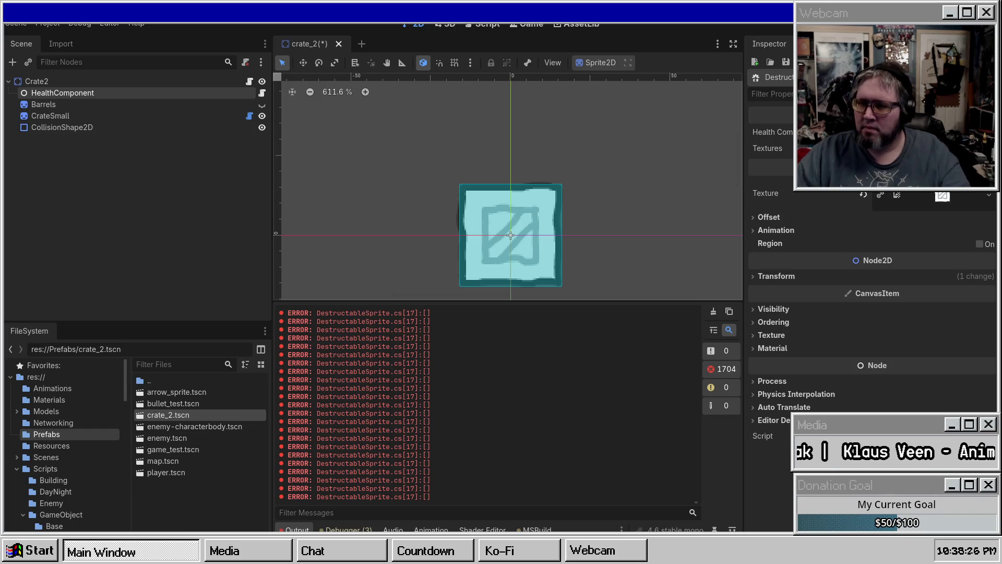
{"action": "key", "text": "F5"}
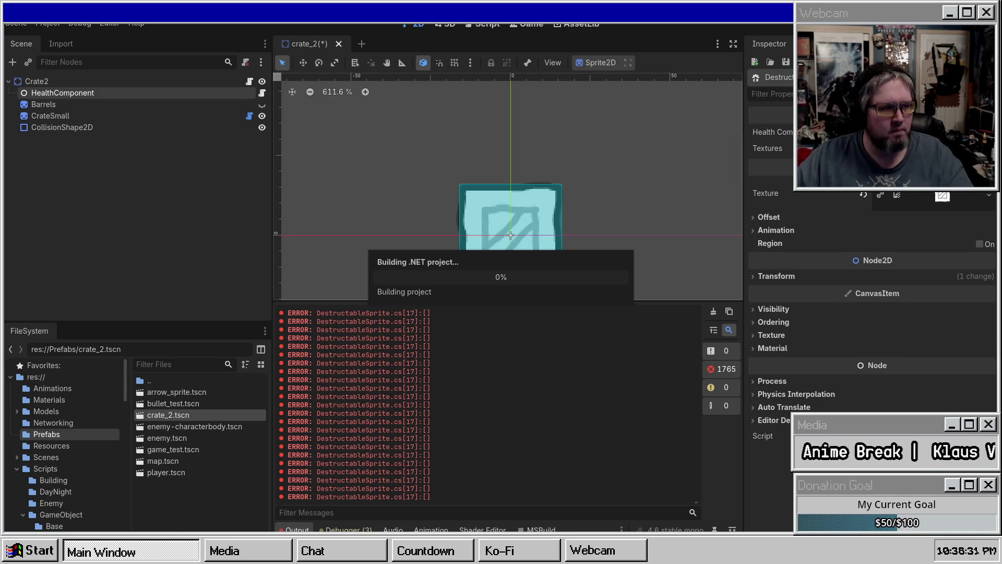
Step: Clear the log and drag HealthComponent from the Scene tree onto CrateSmall's Health Component
{"action": "left_click", "coordinate": [712, 312]}
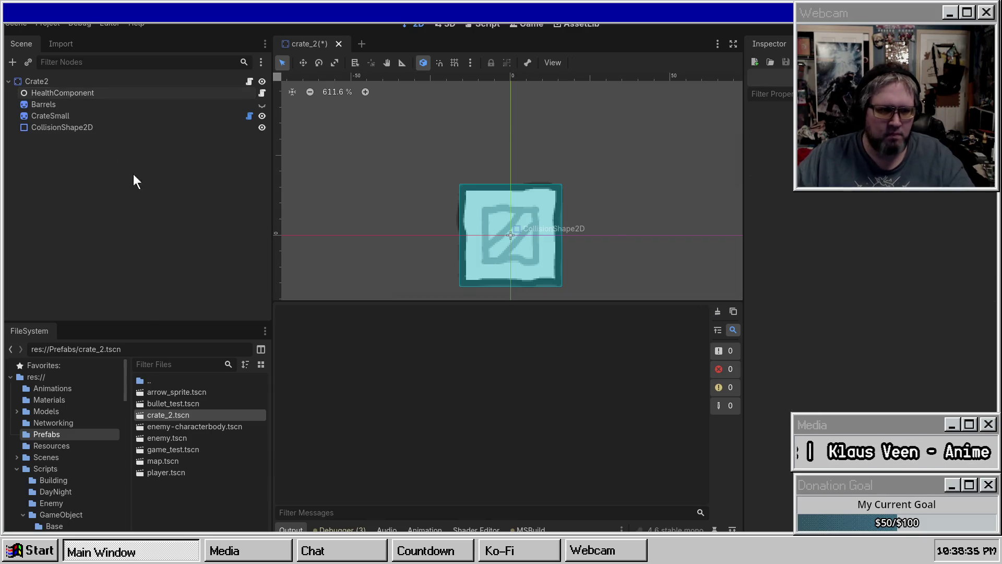
{"action": "left_click", "coordinate": [78, 94]}
{"action": "scroll", "coordinate": [561, 204], "scroll_direction": "down", "scroll_amount": 2}
{"action": "scroll", "coordinate": [532, 173], "scroll_direction": "right", "scroll_amount": 2}
{"action": "left_click", "coordinate": [169, 105]}
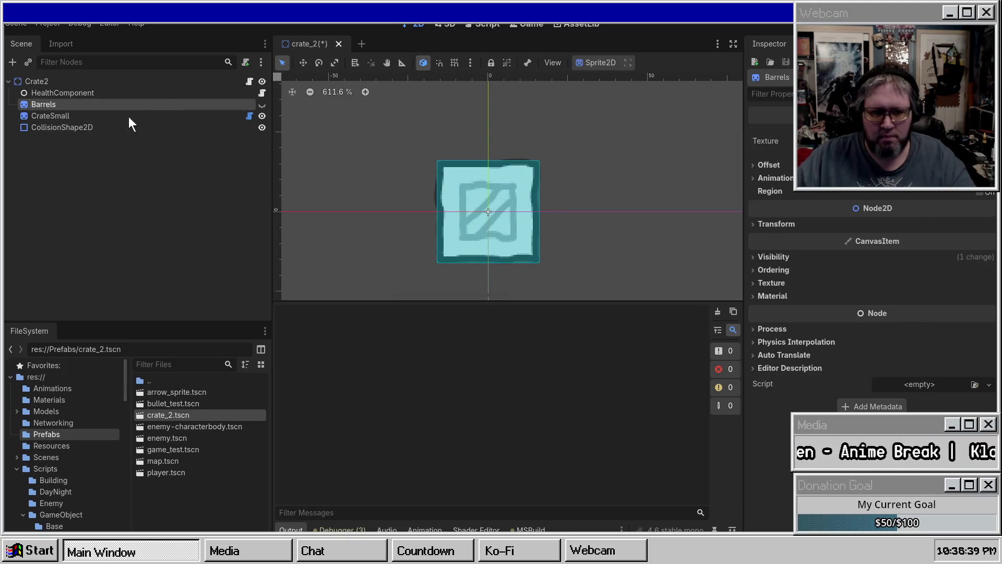
{"action": "left_click", "coordinate": [124, 116]}
{"action": "mouse_move", "coordinate": [136, 97]}
{"action": "left_mouse_down"}
{"action": "mouse_move", "coordinate": [463, 125]}
{"action": "mouse_move", "coordinate": [887, 131]}
{"action": "left_mouse_up"}
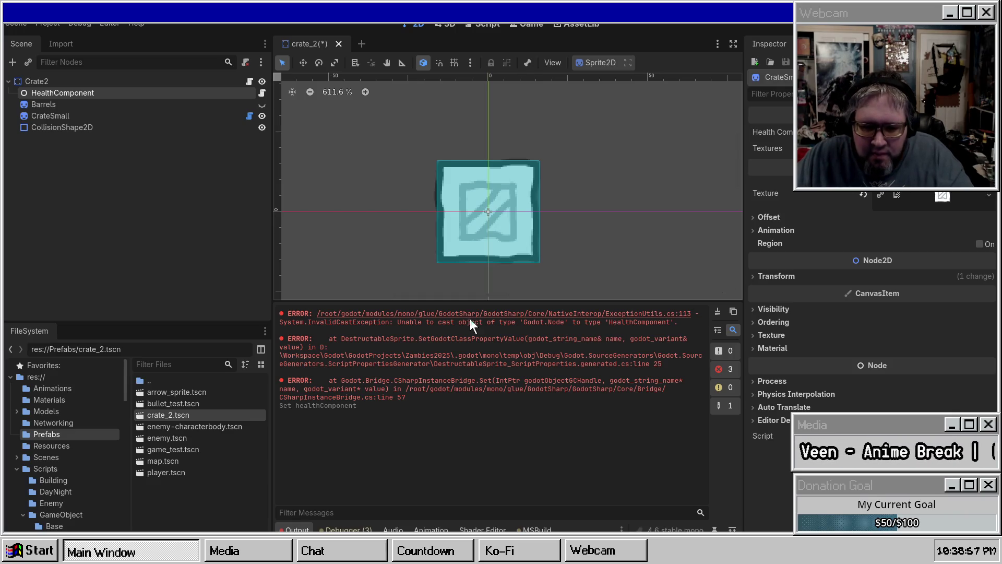
{"action": "left_click", "coordinate": [593, 329]}
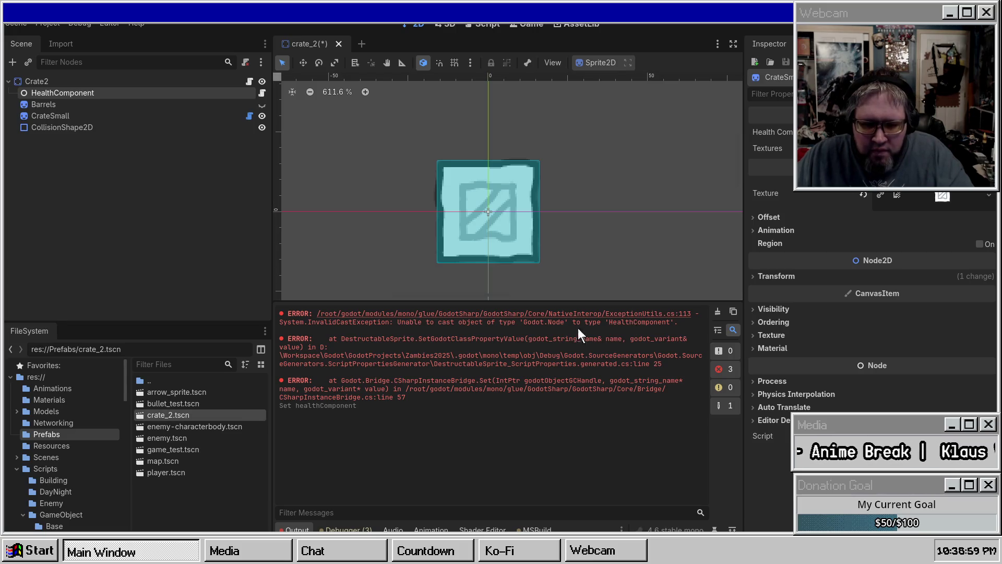
Step: Add a second HealthComponent under Crate2 and assign it as CrateSmall's health component
{"action": "right_click", "coordinate": [102, 83]}
{"action": "left_click", "coordinate": [158, 110]}
{"action": "type", "text": "HealthCom"}
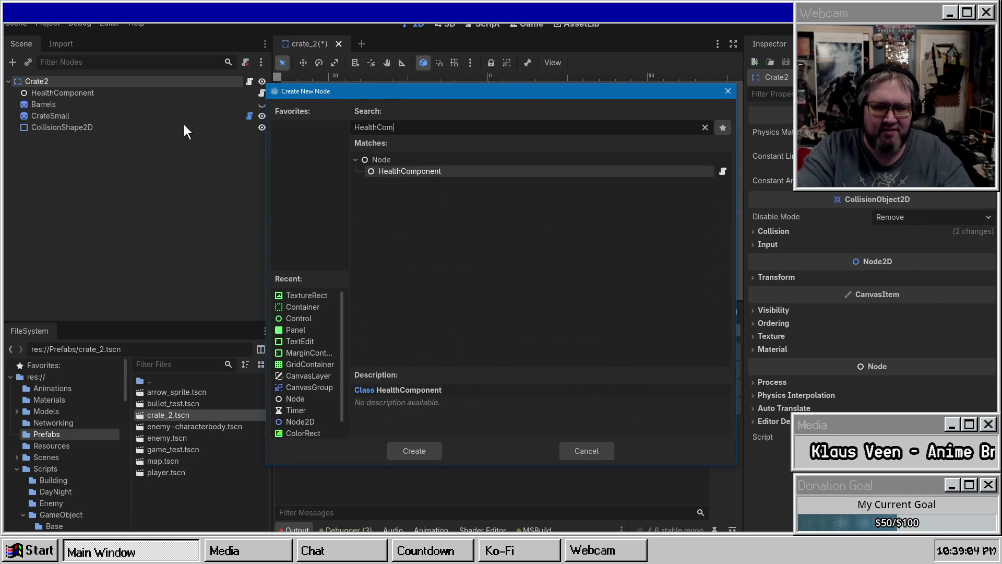
{"action": "key", "text": "Return"}
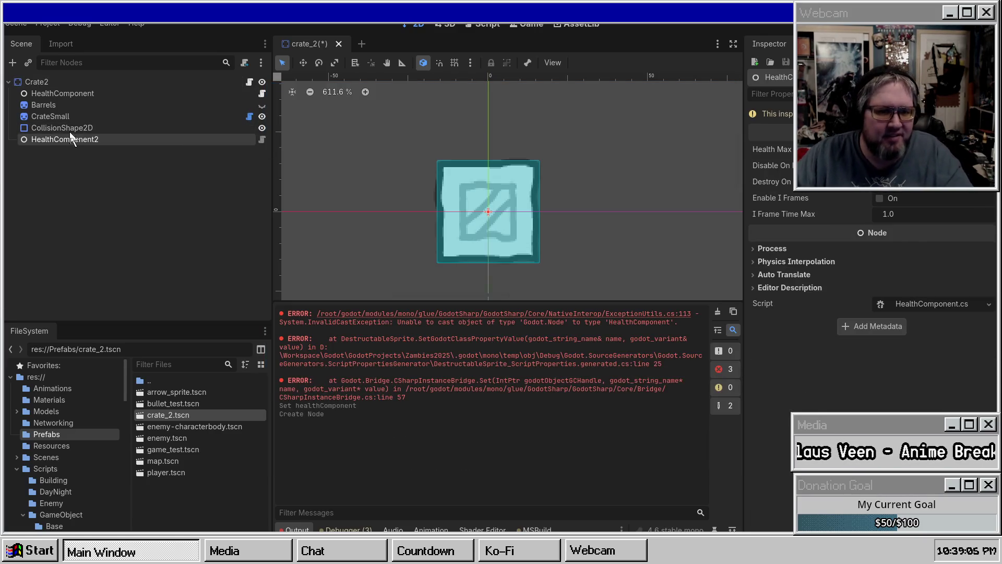
{"action": "left_click", "coordinate": [128, 116]}
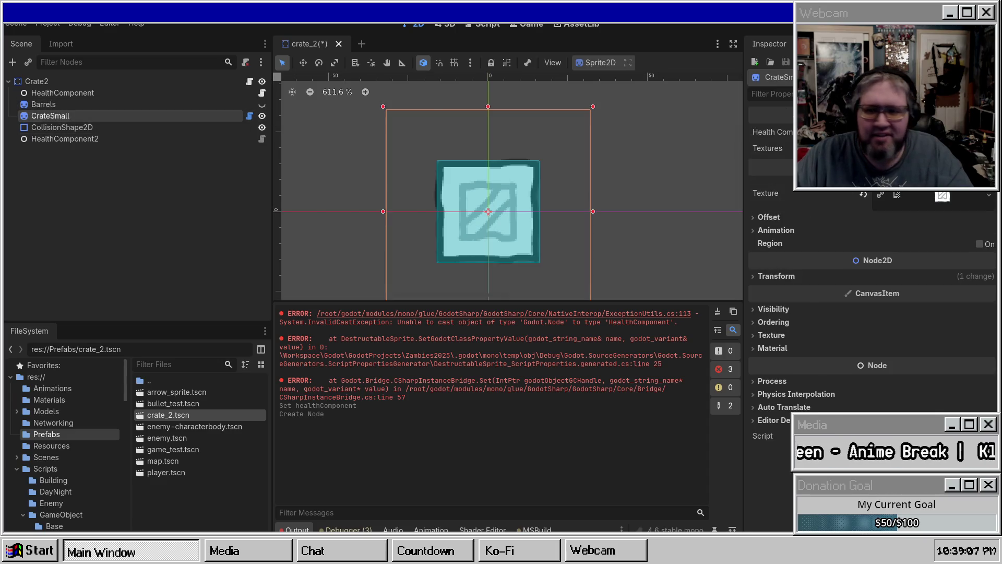
{"action": "double_click", "coordinate": [477, 174]}
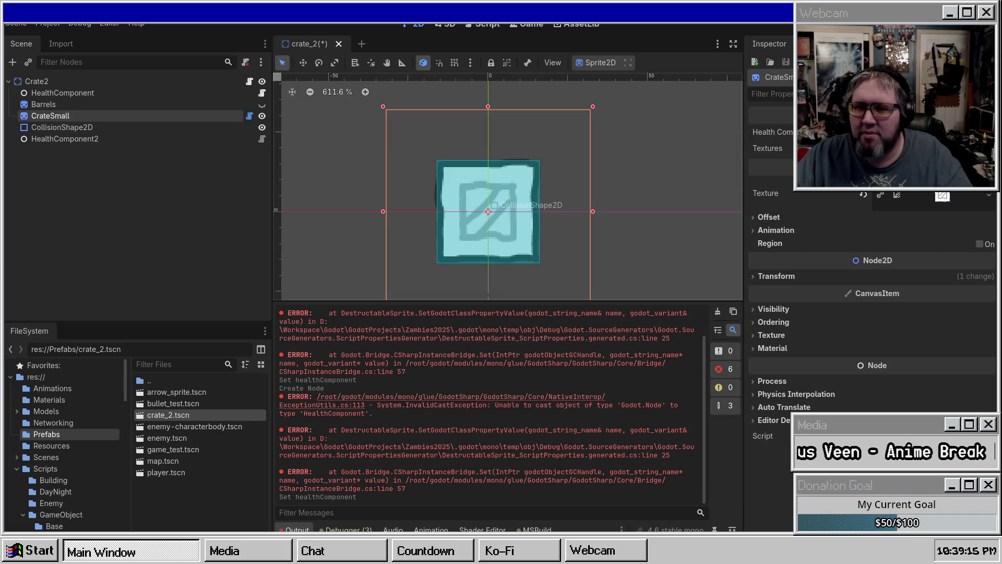
Step: Clear the log, delete the duplicate HealthComponent2 node, and save crate_2
{"action": "left_click", "coordinate": [717, 312]}
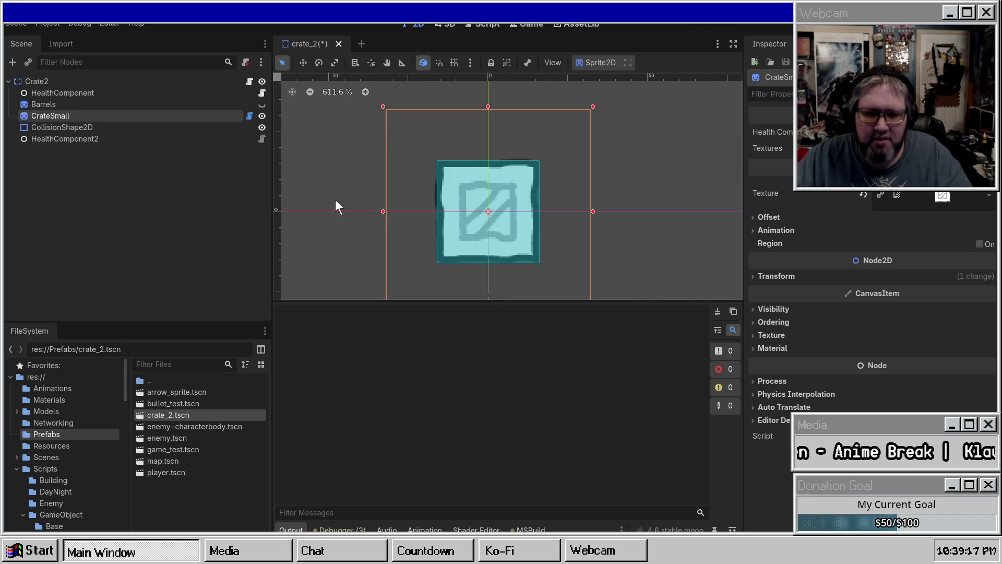
{"action": "left_click", "coordinate": [93, 142]}
{"action": "key", "text": "Delete"}
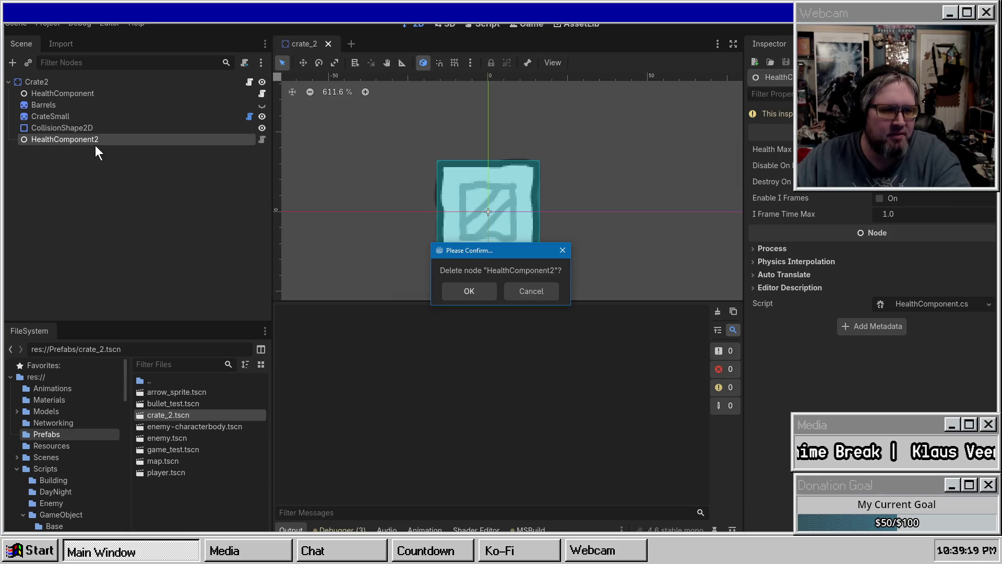
{"action": "key", "text": "Return"}
{"action": "key", "text": "ctrl+s"}
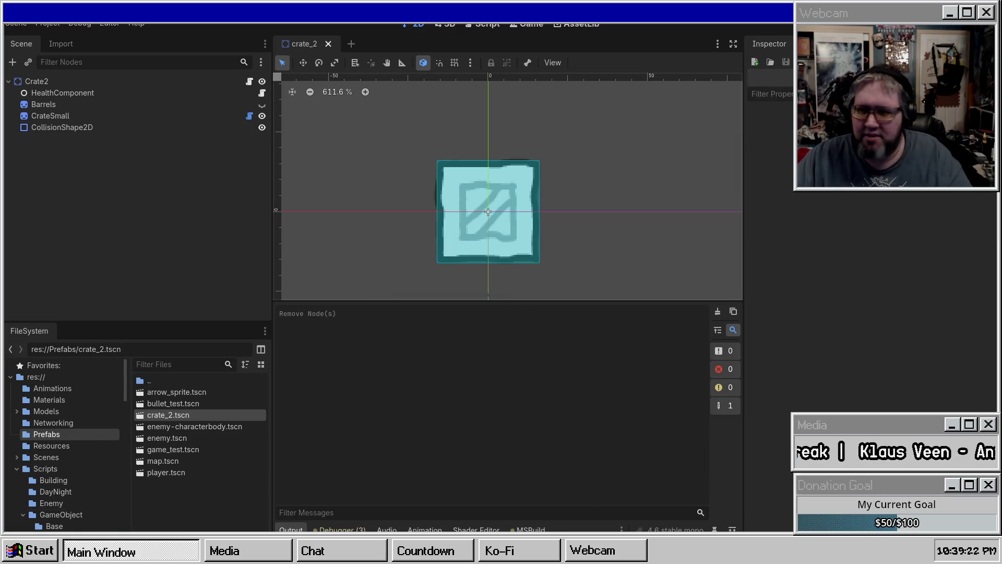
Step: Restart the editor by reopening the Zambies2025 project, then select the CrateSmall sprite
{"action": "key", "text": "F5"}
{"action": "key", "text": "super"}
{"action": "key", "text": "super"}
{"action": "key", "text": "alt+Tab"}
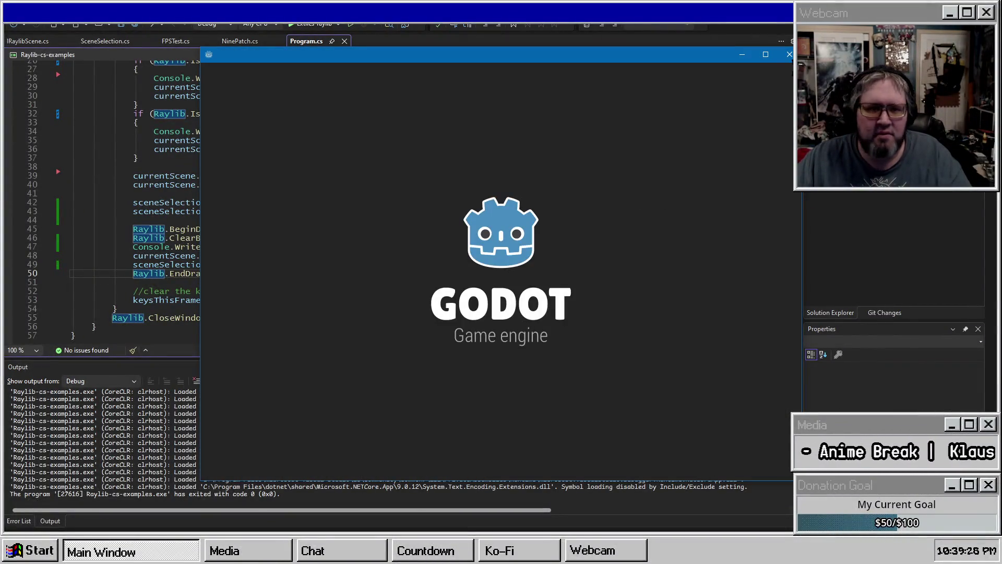
{"action": "double_click", "coordinate": [286, 125]}
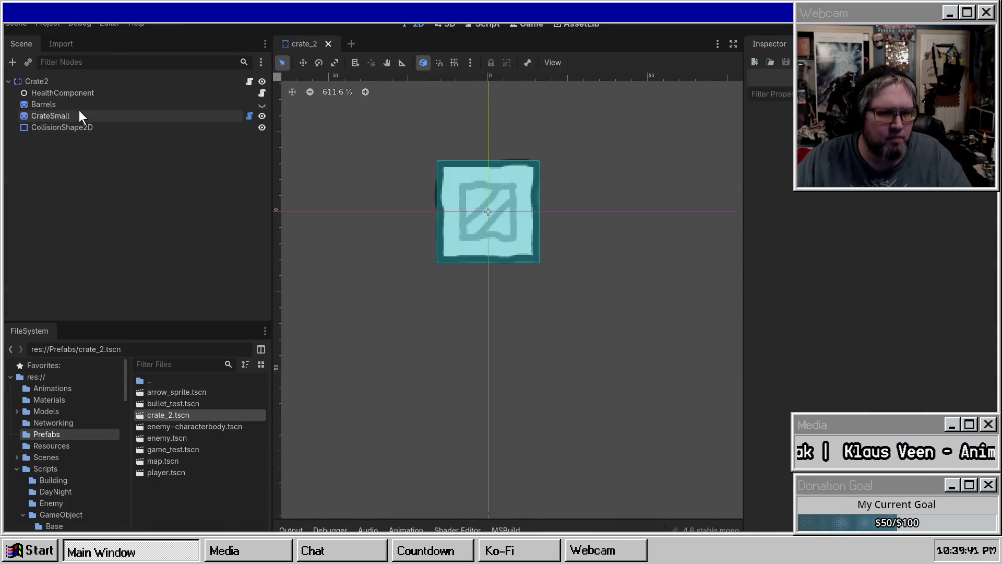
{"action": "left_click", "coordinate": [80, 116]}
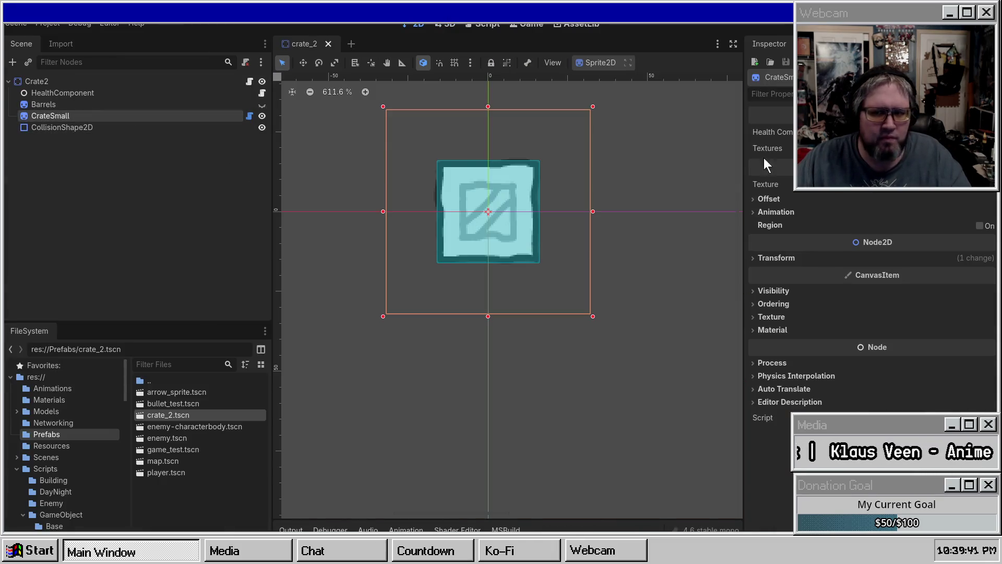
Step: Pick HealthComponent for CrateSmall's Health Component and read the InvalidCastException in the Output log
{"action": "left_click", "coordinate": [934, 131]}
{"action": "double_click", "coordinate": [493, 163]}
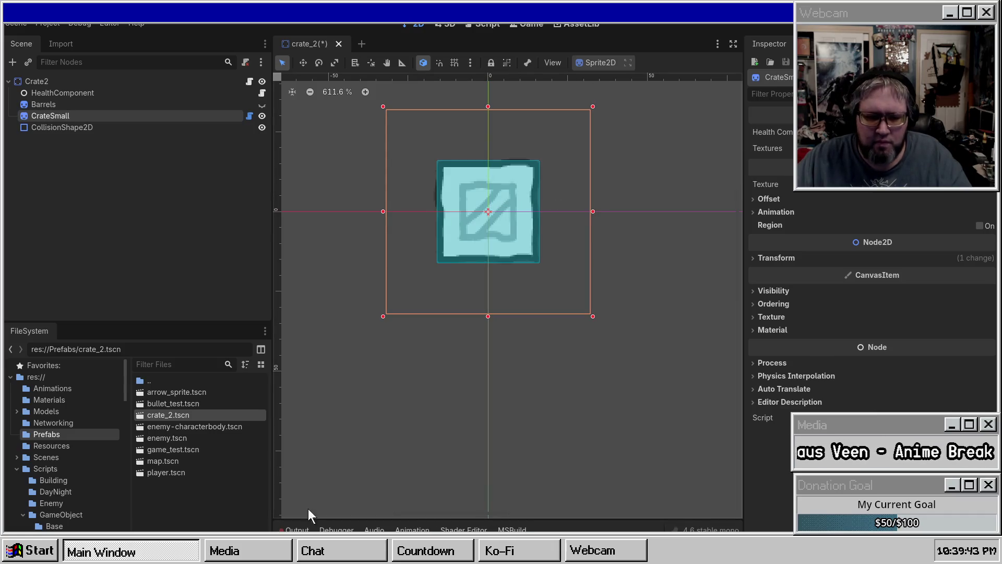
{"action": "left_click", "coordinate": [301, 530]}
{"action": "left_click_drag", "start_coordinate": [394, 355], "coordinate": [674, 355]}
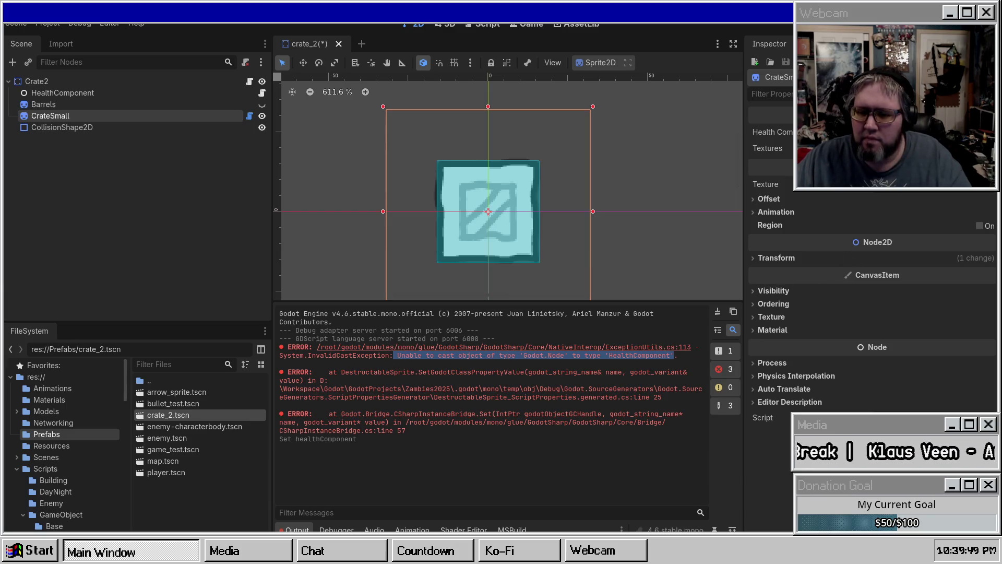
{"action": "left_click", "coordinate": [148, 190]}
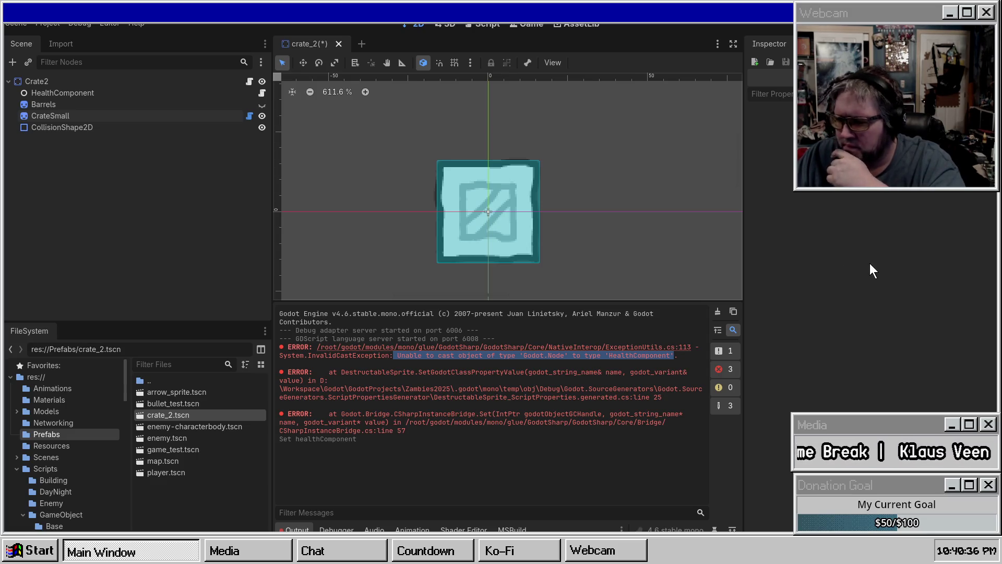
{"action": "left_click", "coordinate": [43, 93]}
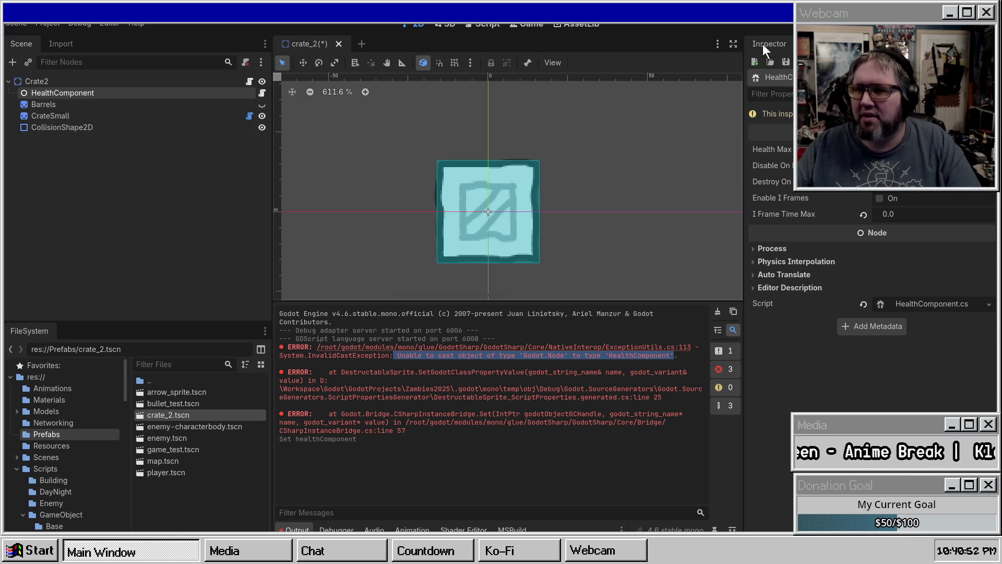
Step: Rebuild the .NET project twice and close the crate_2 scene
{"action": "key", "text": "F5"}
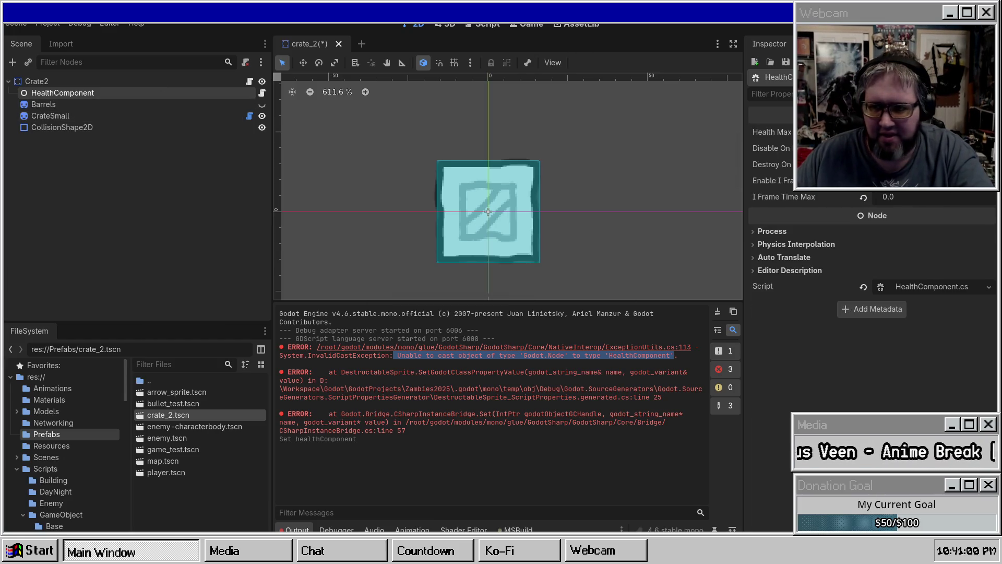
{"action": "key", "text": "F5"}
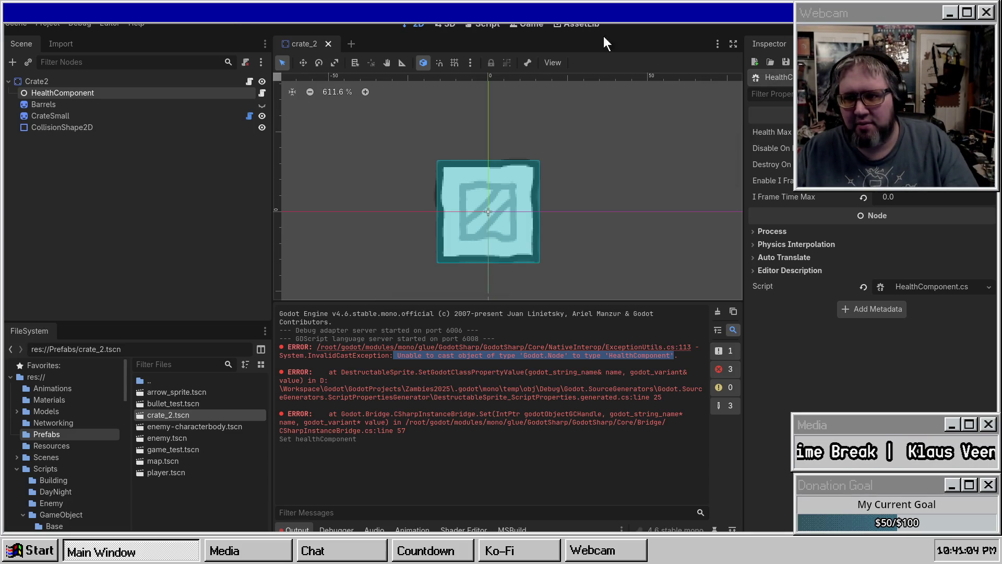
{"action": "middle_click", "coordinate": [306, 44]}
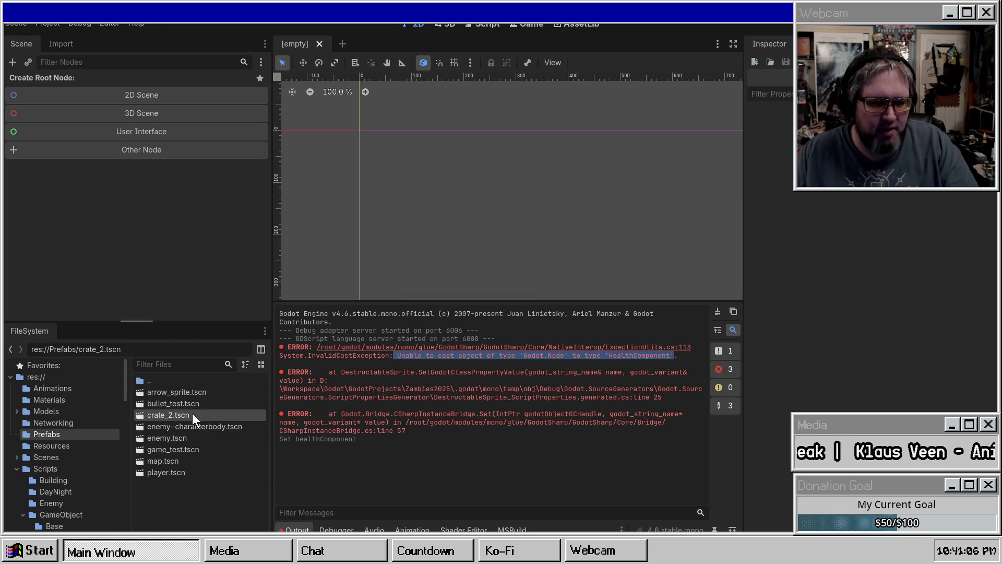
Step: Reopen crate_2.tscn and reassign HealthComponent to the CrateSmall node
{"action": "double_click", "coordinate": [163, 415]}
{"action": "left_click", "coordinate": [52, 115]}
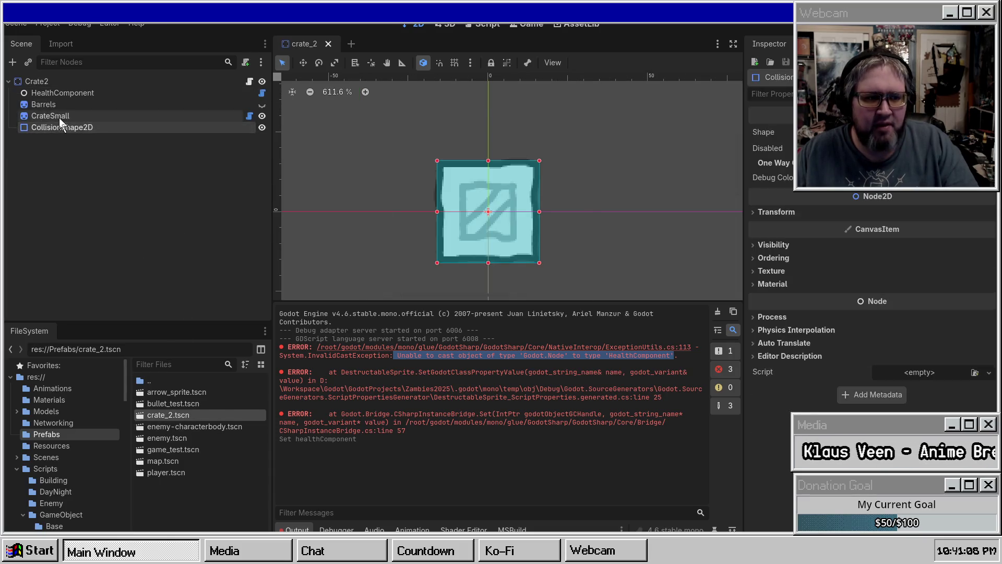
{"action": "left_click", "coordinate": [887, 132]}
{"action": "double_click", "coordinate": [464, 160]}
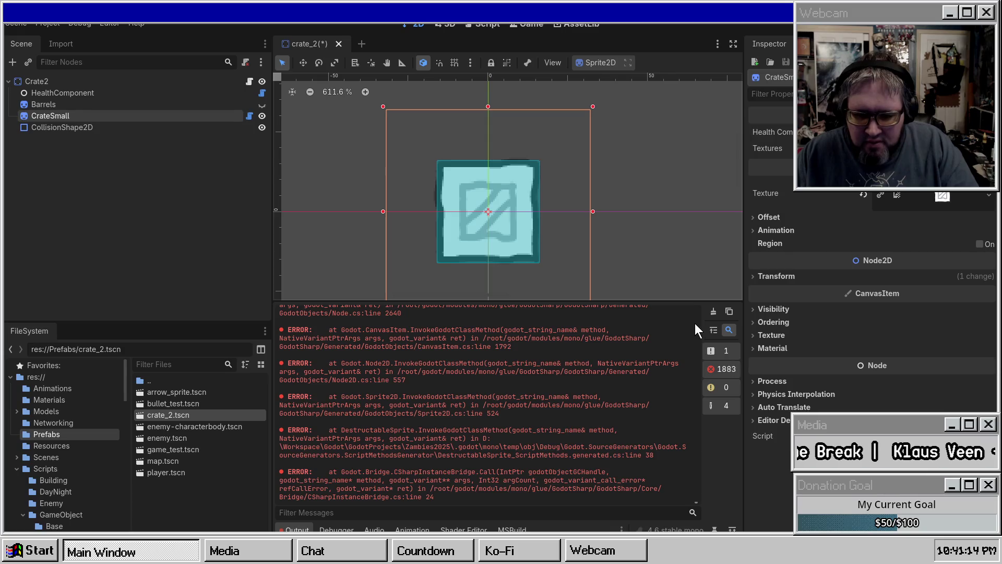
Step: Clear the Output log repeatedly while inspecting HealthComponent and CrateSmall, bringing all error counts to zero
{"action": "left_click", "coordinate": [714, 315]}
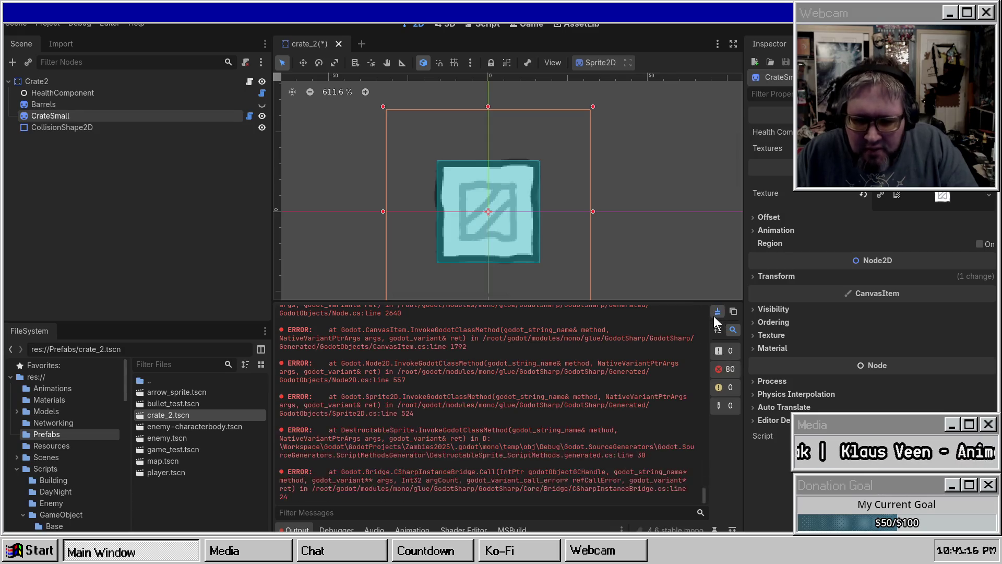
{"action": "left_click", "coordinate": [714, 315]}
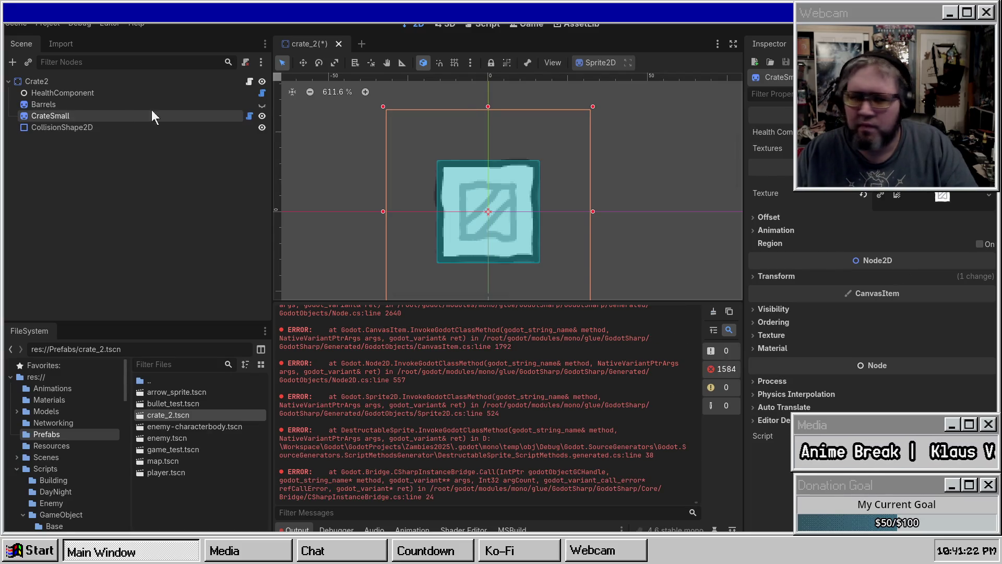
{"action": "left_click", "coordinate": [65, 93]}
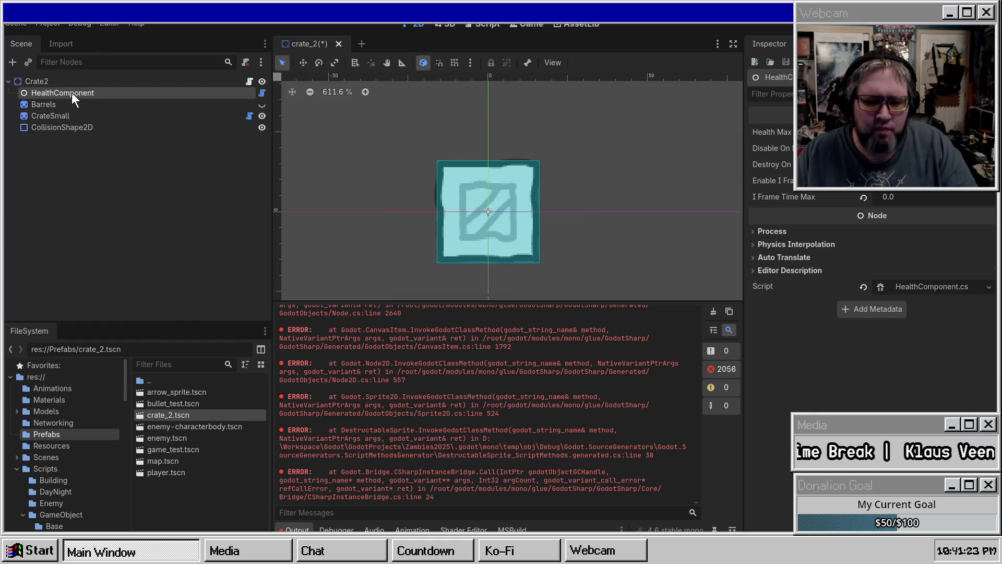
{"action": "left_click", "coordinate": [713, 313]}
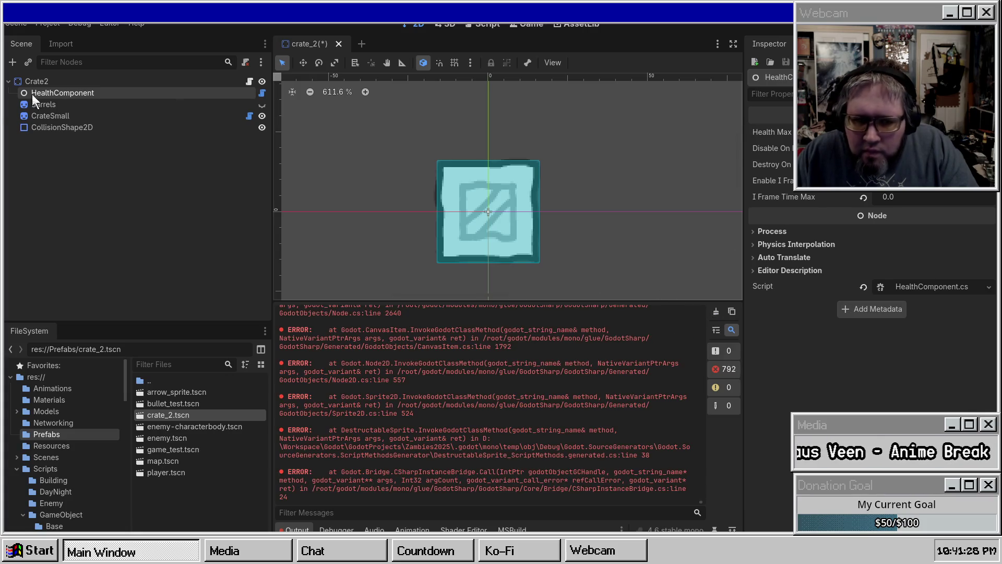
{"action": "left_click", "coordinate": [58, 115]}
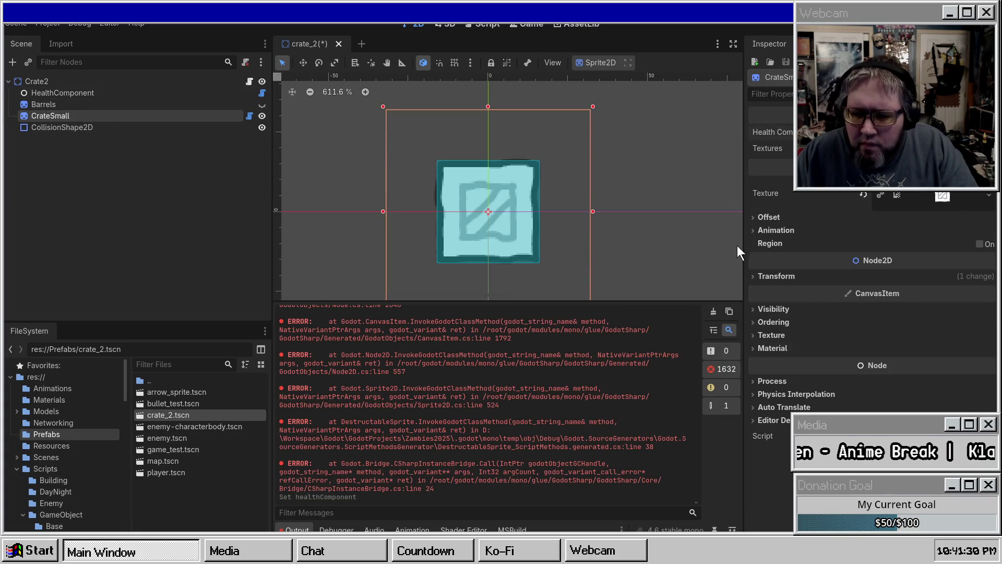
{"action": "scroll", "coordinate": [496, 405], "scroll_direction": "down", "scroll_amount": 2}
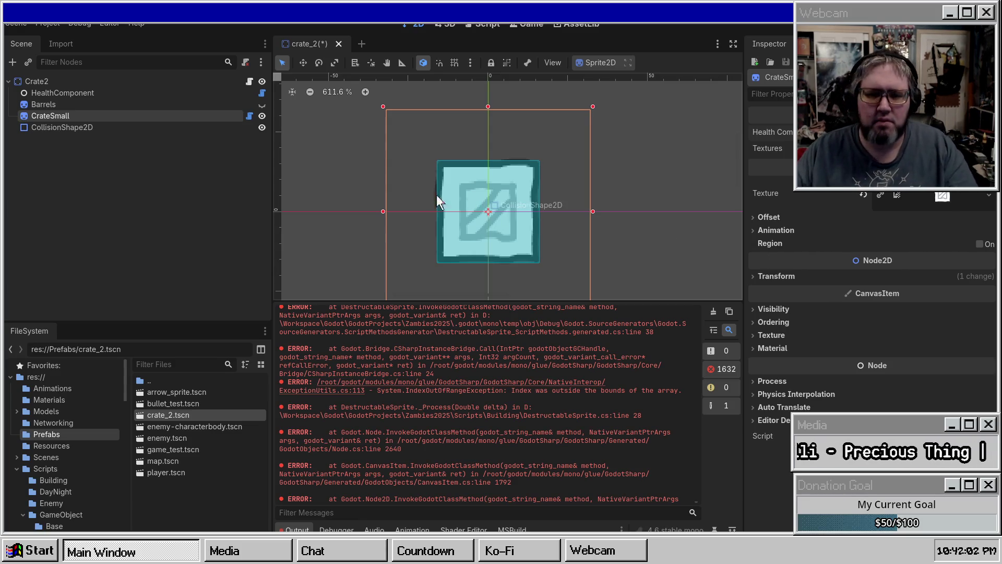
{"action": "left_click", "coordinate": [110, 183]}
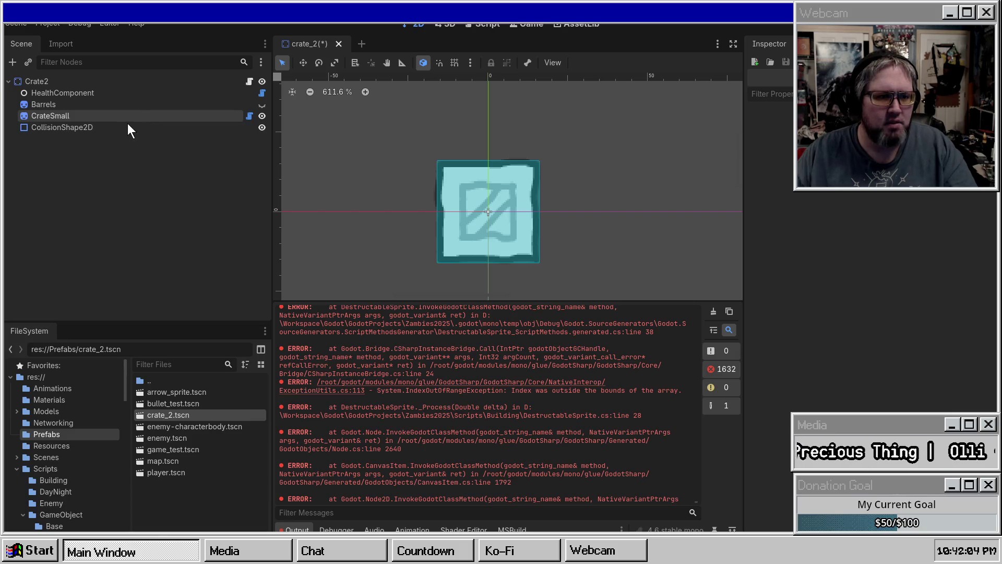
{"action": "left_click", "coordinate": [714, 312]}
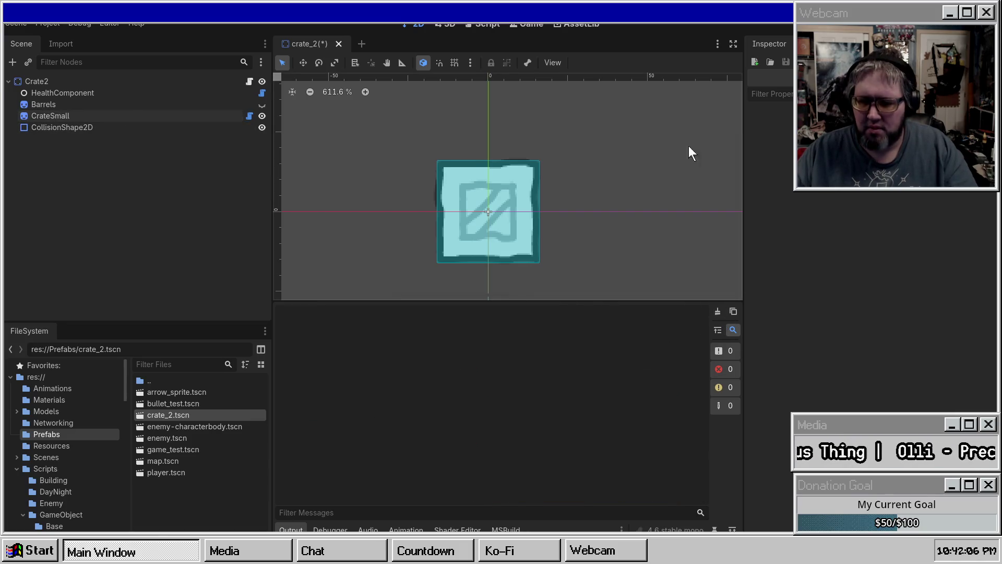
Step: Clear the remaining output, rebuild the project, and select the CrateSmall node
{"action": "left_click", "coordinate": [130, 93]}
{"action": "key", "text": "F5"}
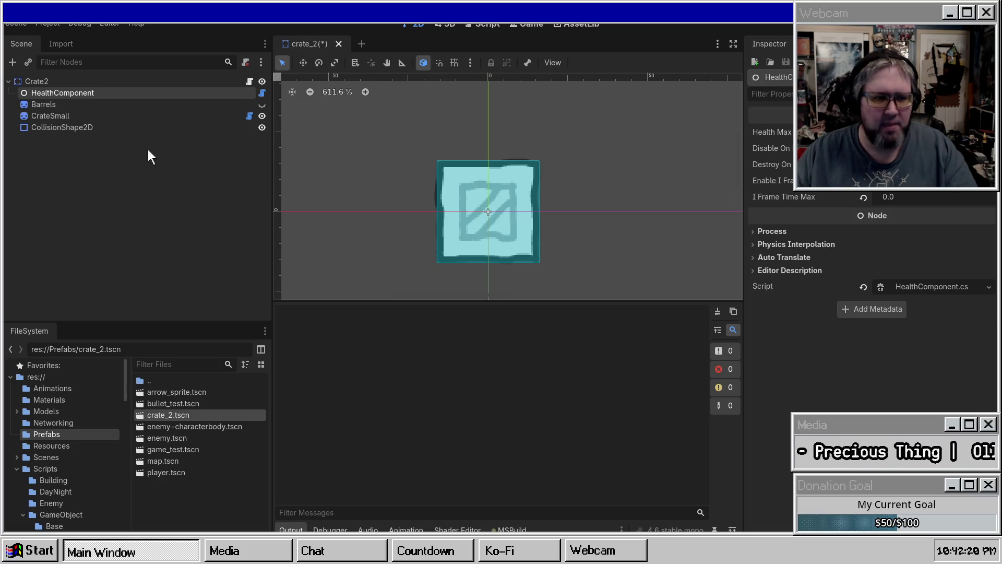
{"action": "left_click", "coordinate": [111, 116]}
{"action": "left_click", "coordinate": [64, 103]}
{"action": "left_click", "coordinate": [56, 114]}
Step: Locate crate_small.png in res://Sprites/ScribbleDungeon/PNG and bring it up in Aseprite
{"action": "left_click", "coordinate": [906, 198]}
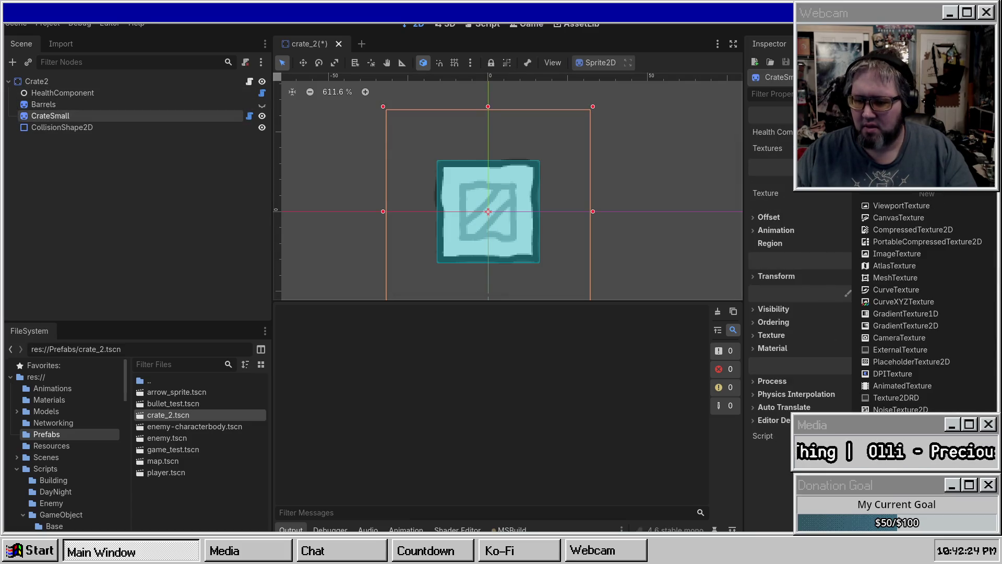
{"action": "left_click", "coordinate": [919, 395]}
{"action": "right_click", "coordinate": [161, 519]}
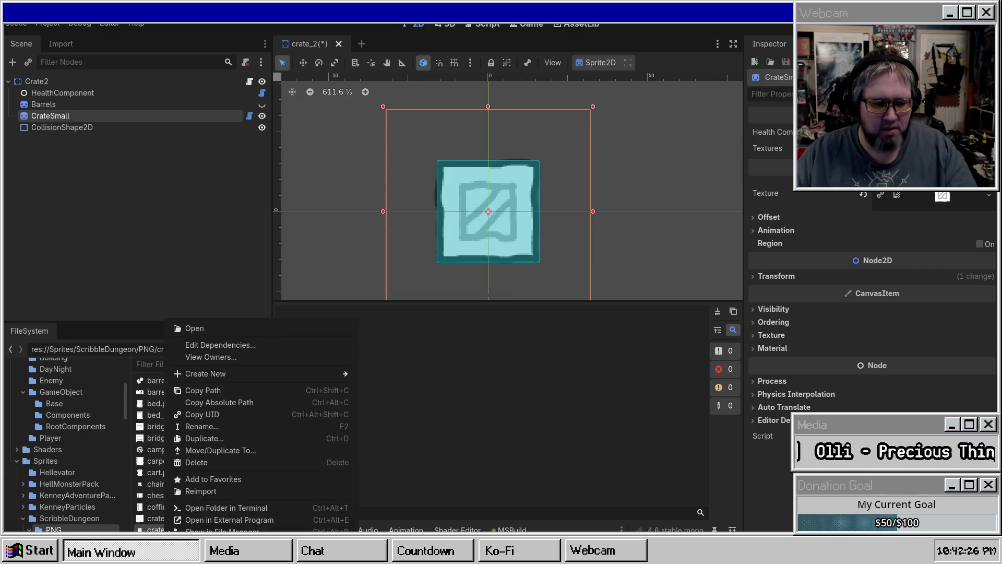
{"action": "left_click", "coordinate": [223, 528]}
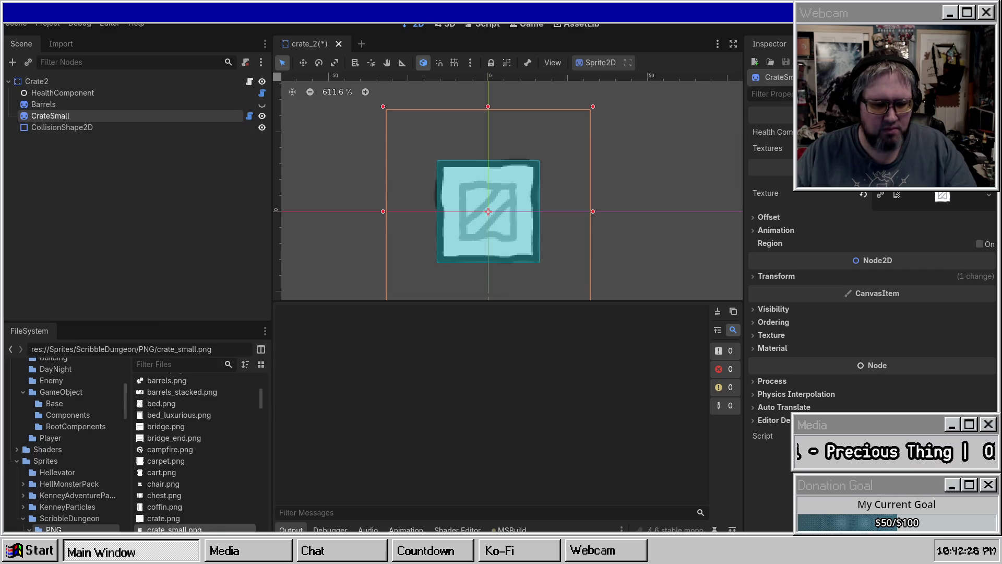
{"action": "mouse_move", "coordinate": [167, 546]}
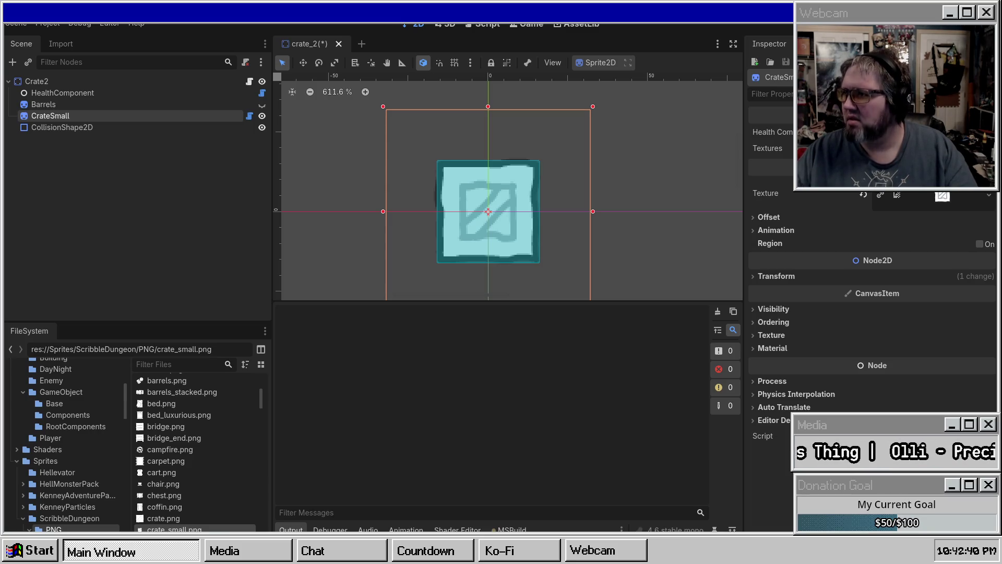
{"action": "key", "text": "alt+Tab"}
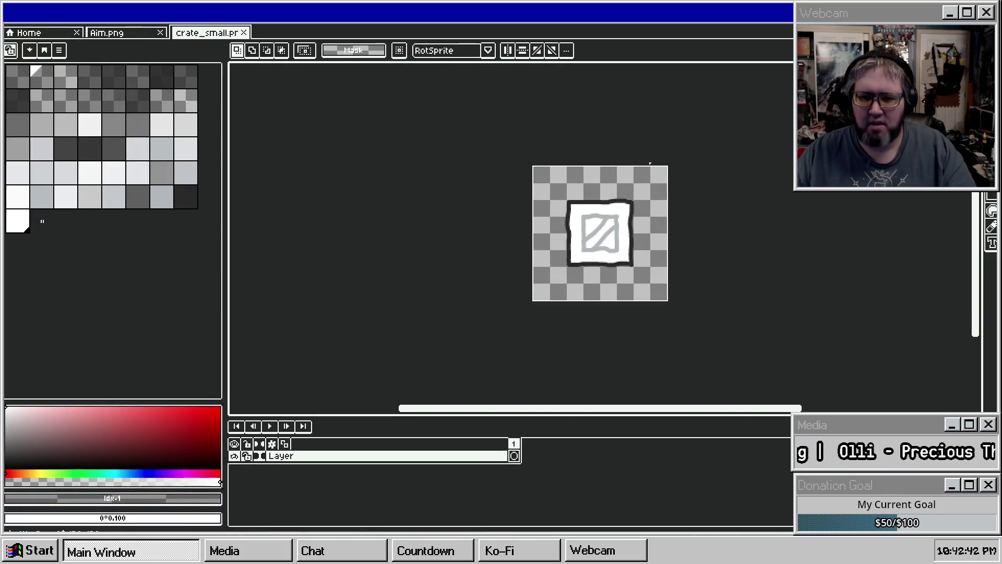
Step: Zoom onto the crate and add a new empty Layer 1 above the crate layer
{"action": "scroll", "coordinate": [616, 211], "scroll_direction": "up", "scroll_amount": 4}
{"action": "scroll", "coordinate": [608, 208], "scroll_direction": "down", "scroll_amount": 1}
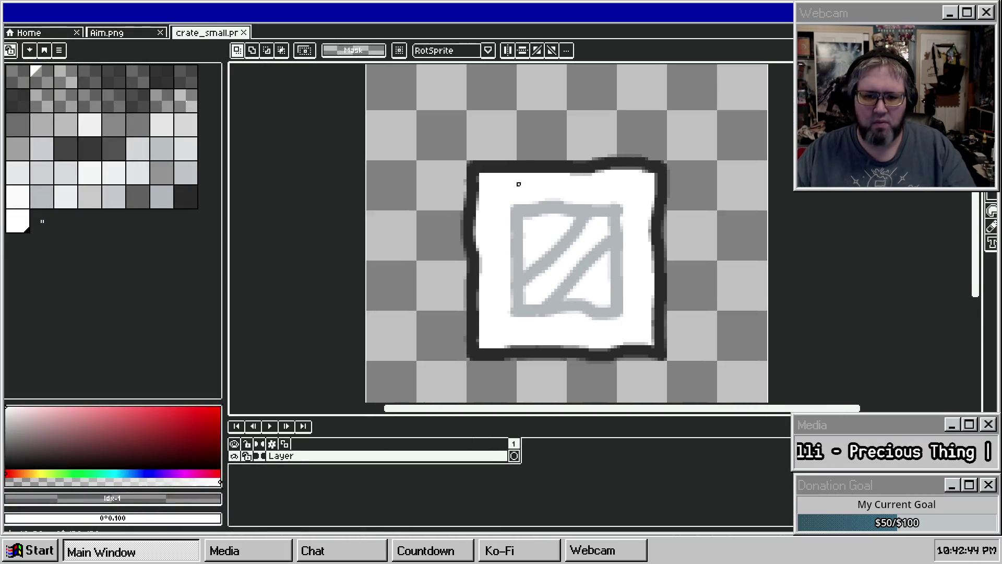
{"action": "scroll", "coordinate": [372, 191], "scroll_direction": "down", "scroll_amount": 1}
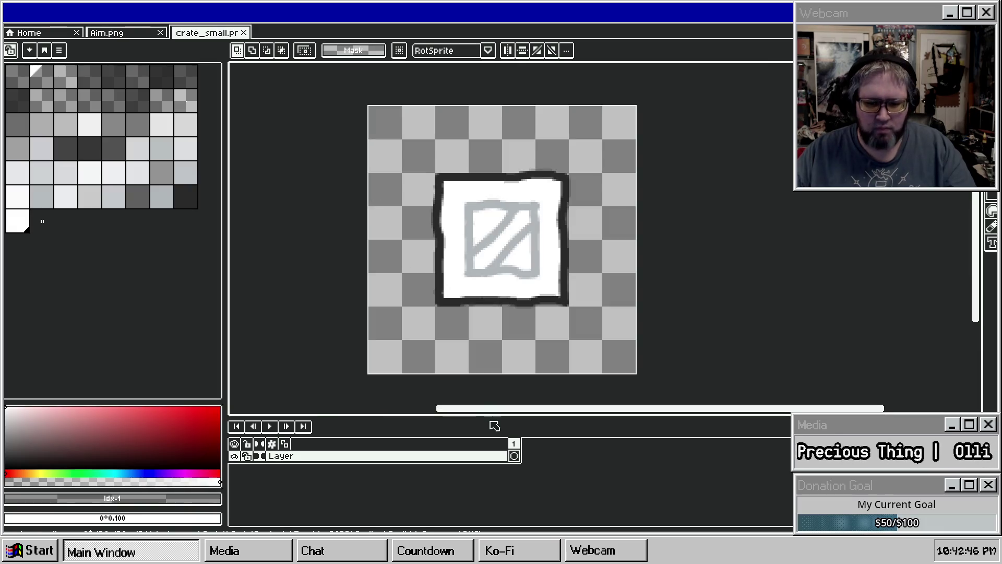
{"action": "left_click_drag", "start_coordinate": [452, 293], "coordinate": [419, 277]}
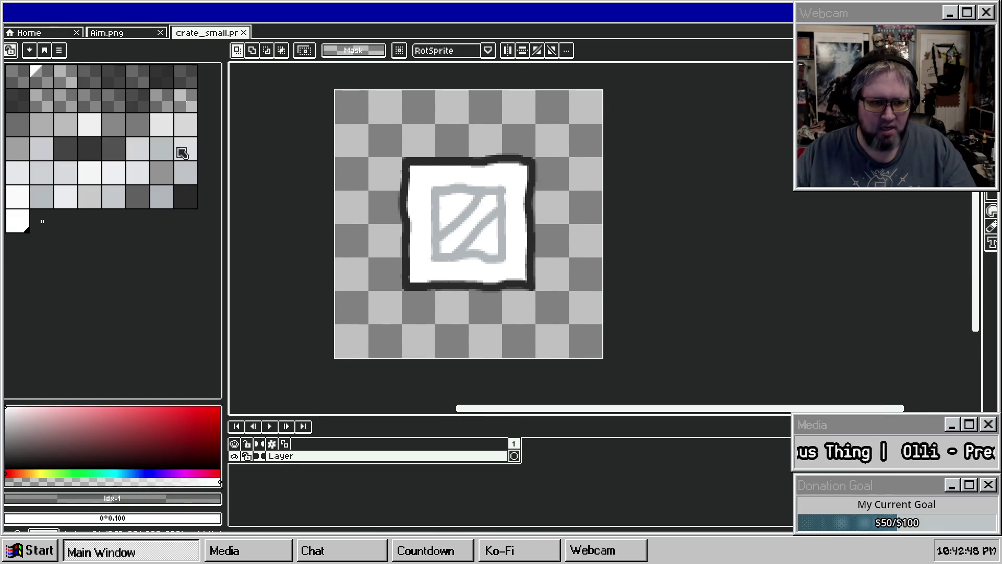
{"action": "right_click", "coordinate": [297, 454]}
{"action": "mouse_move", "coordinate": [336, 460]}
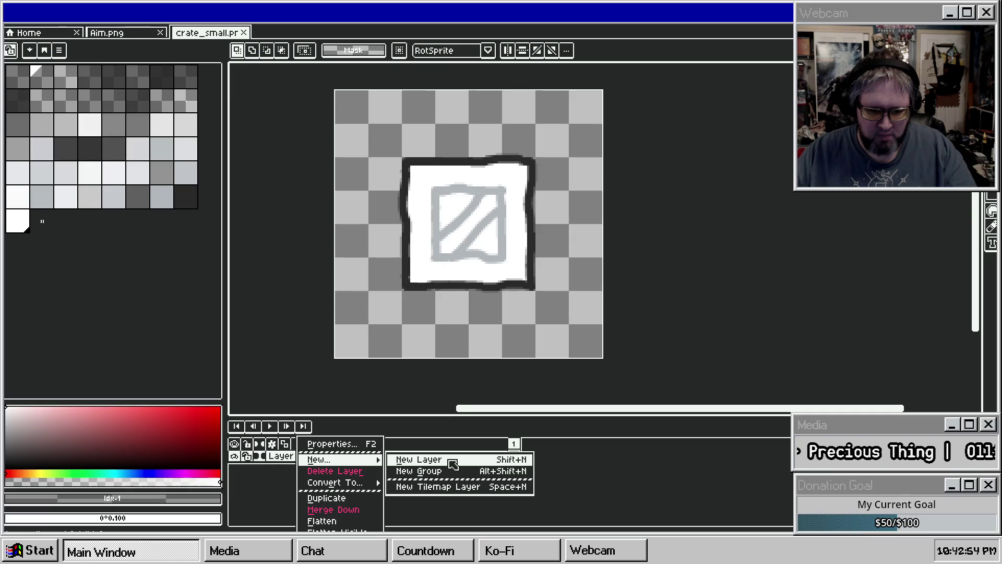
{"action": "left_click", "coordinate": [452, 461]}
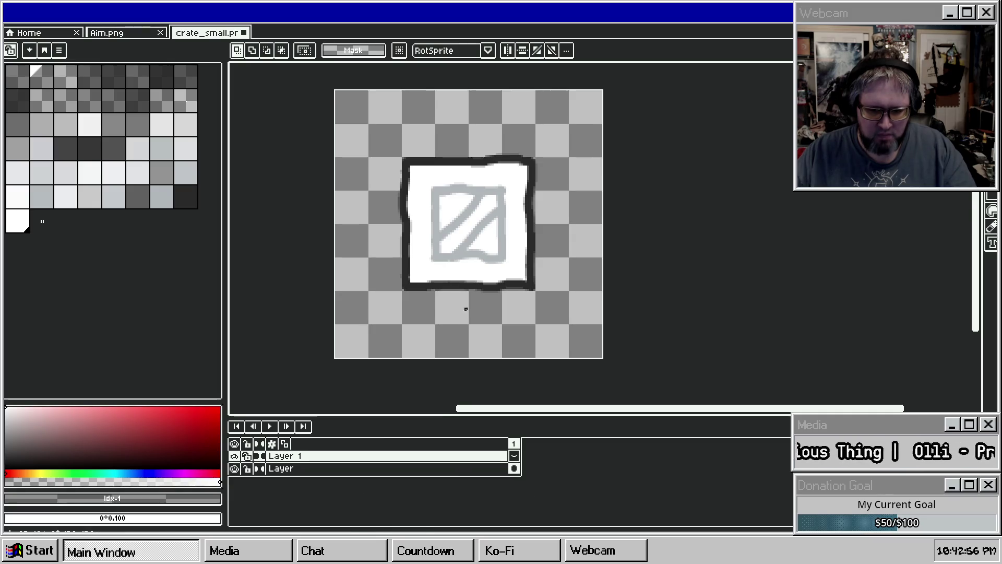
Step: With the brush, paint a grey crack at the crate's top-left on Layer 1, redoing a stray stroke
{"action": "scroll", "coordinate": [467, 205], "scroll_direction": "up", "scroll_amount": 2}
{"action": "scroll", "coordinate": [468, 205], "scroll_direction": "down", "scroll_amount": 1}
{"action": "key", "text": "b"}
{"action": "scroll", "coordinate": [459, 184], "scroll_direction": "up", "scroll_amount": 1}
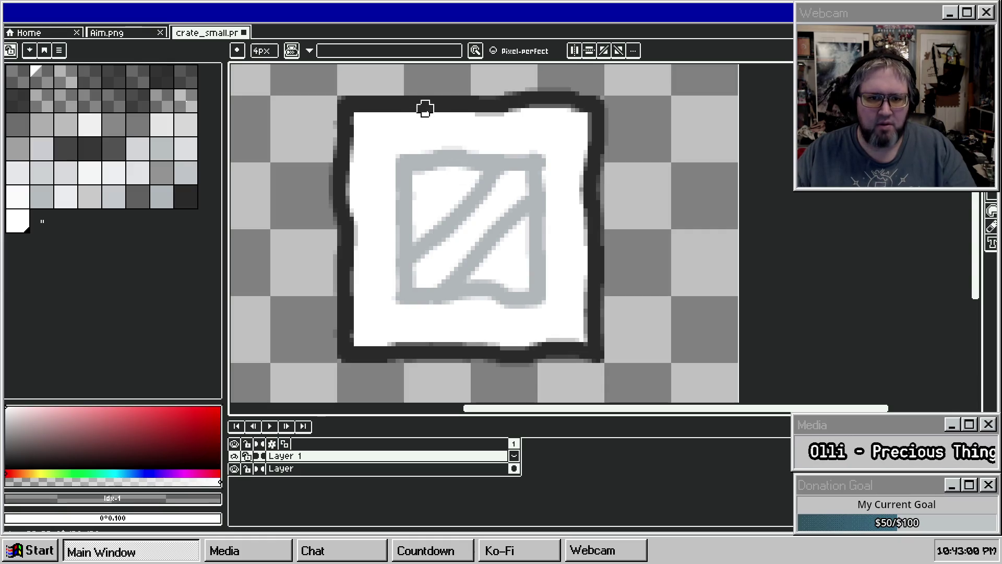
{"action": "mouse_move", "coordinate": [444, 113]}
{"action": "left_mouse_down"}
{"action": "mouse_move", "coordinate": [421, 134]}
{"action": "mouse_move", "coordinate": [436, 150]}
{"action": "mouse_move", "coordinate": [418, 185]}
{"action": "mouse_move", "coordinate": [454, 171]}
{"action": "left_mouse_up"}
{"action": "key", "text": "ctrl+z"}
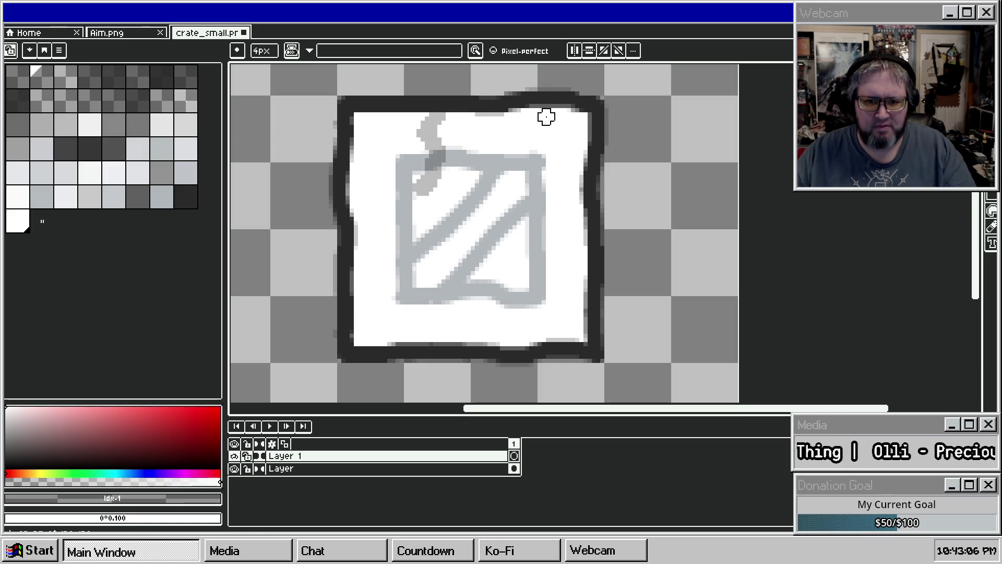
{"action": "key", "text": "v"}
{"action": "key", "text": "b"}
{"action": "left_click_drag", "start_coordinate": [447, 123], "coordinate": [433, 154]}
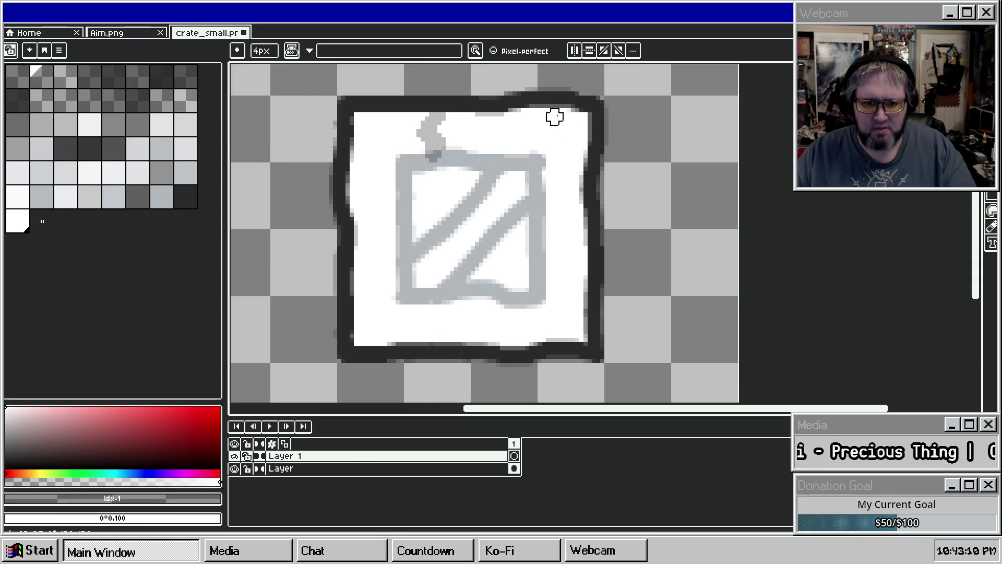
Step: Paint more grey cracks at the top-right, lower right, lower white area, left side and top-left border
{"action": "mouse_move", "coordinate": [585, 139]}
{"action": "left_mouse_down"}
{"action": "mouse_move", "coordinate": [558, 154]}
{"action": "mouse_move", "coordinate": [561, 170]}
{"action": "mouse_move", "coordinate": [528, 162]}
{"action": "mouse_move", "coordinate": [528, 170]}
{"action": "left_mouse_up"}
{"action": "mouse_move", "coordinate": [587, 284]}
{"action": "left_mouse_down"}
{"action": "mouse_move", "coordinate": [559, 293]}
{"action": "mouse_move", "coordinate": [542, 275]}
{"action": "mouse_move", "coordinate": [510, 280]}
{"action": "left_mouse_up"}
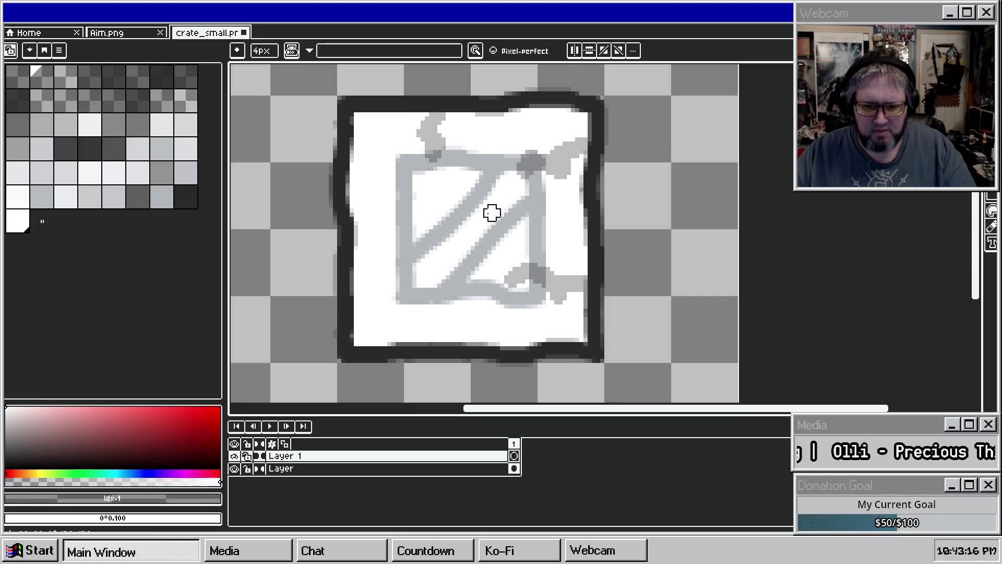
{"action": "scroll", "coordinate": [496, 214], "scroll_direction": "left", "scroll_amount": 3}
{"action": "left_click_drag", "start_coordinate": [505, 317], "coordinate": [514, 304]}
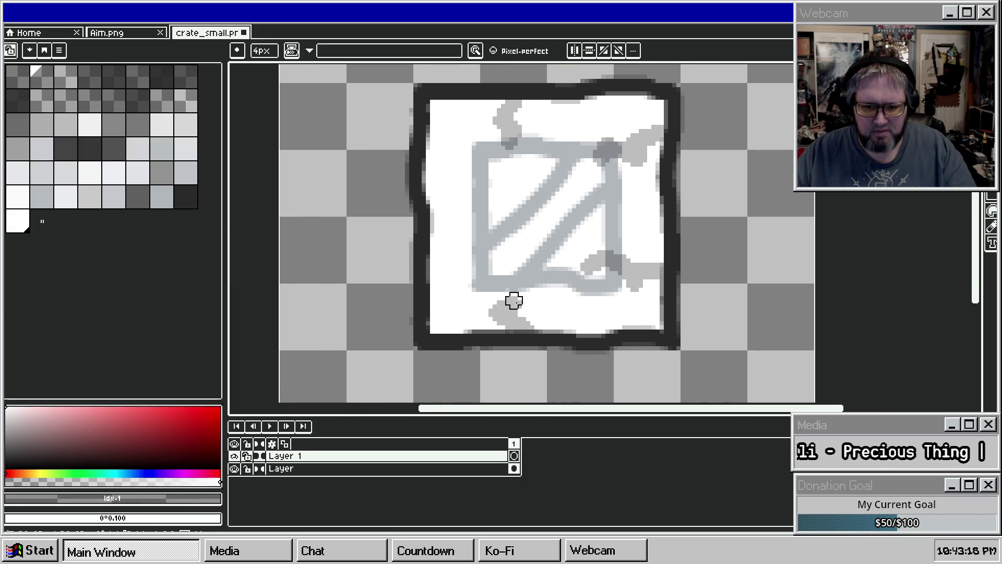
{"action": "left_click_drag", "start_coordinate": [434, 213], "coordinate": [468, 204]}
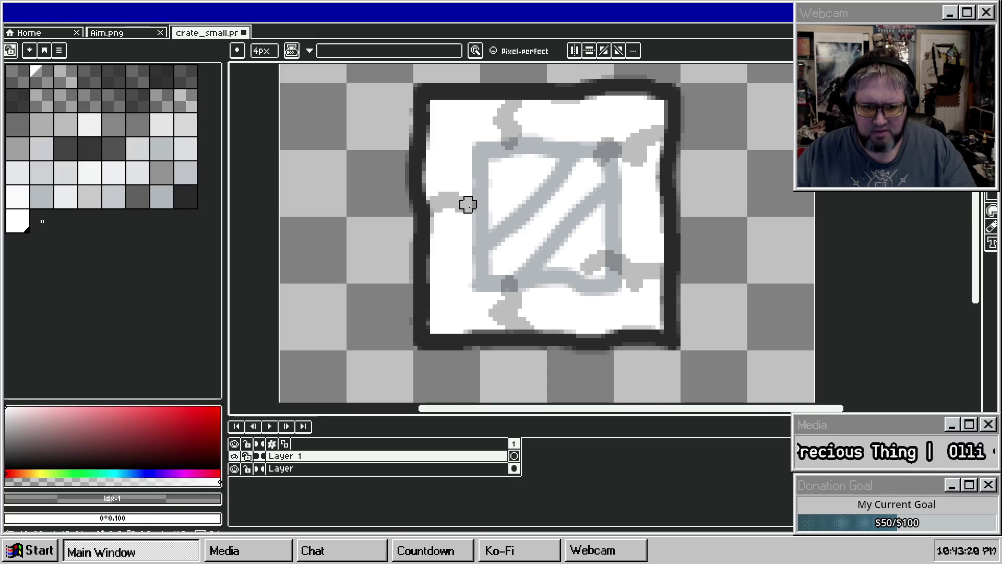
{"action": "mouse_move", "coordinate": [432, 132]}
{"action": "left_mouse_down"}
{"action": "mouse_move", "coordinate": [442, 146]}
{"action": "mouse_move", "coordinate": [458, 143]}
{"action": "left_mouse_up"}
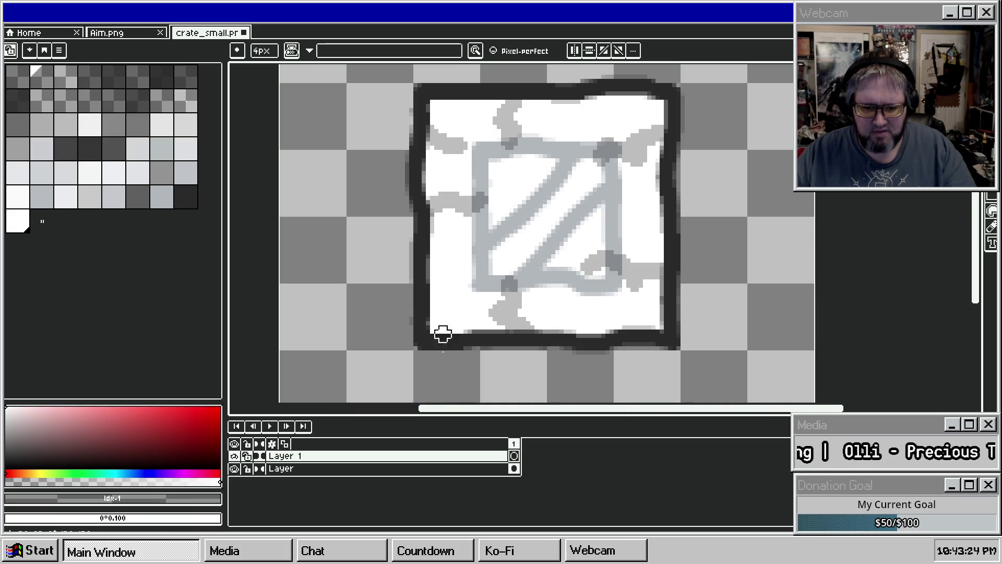
{"action": "right_click", "coordinate": [385, 465]}
Step: Add a new Layer 2, paint a darker crack on it, then undo that stroke
{"action": "mouse_move", "coordinate": [459, 455]}
{"action": "left_click", "coordinate": [501, 455]}
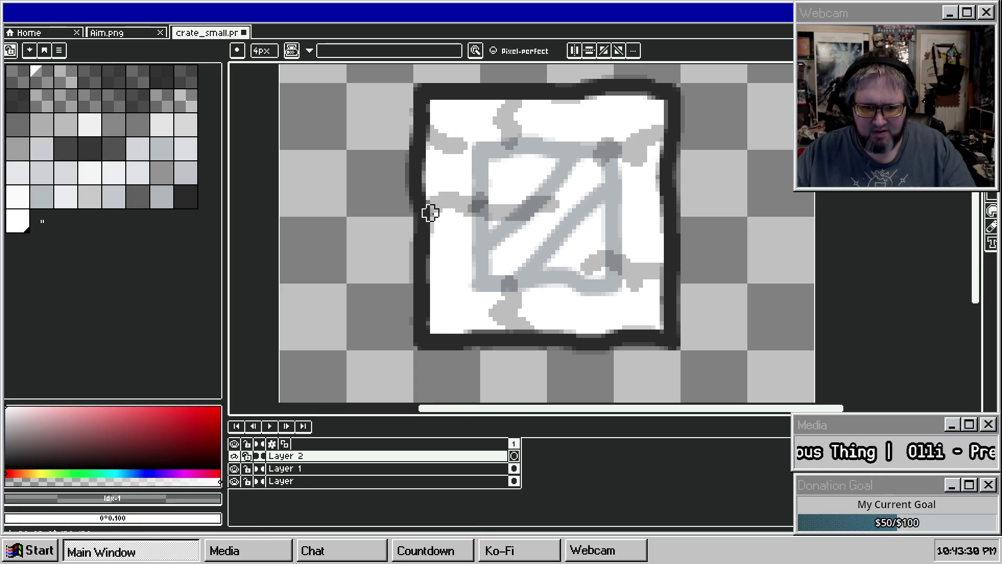
{"action": "left_click_drag", "start_coordinate": [431, 212], "coordinate": [472, 204]}
{"action": "key", "text": "ctrl+z"}
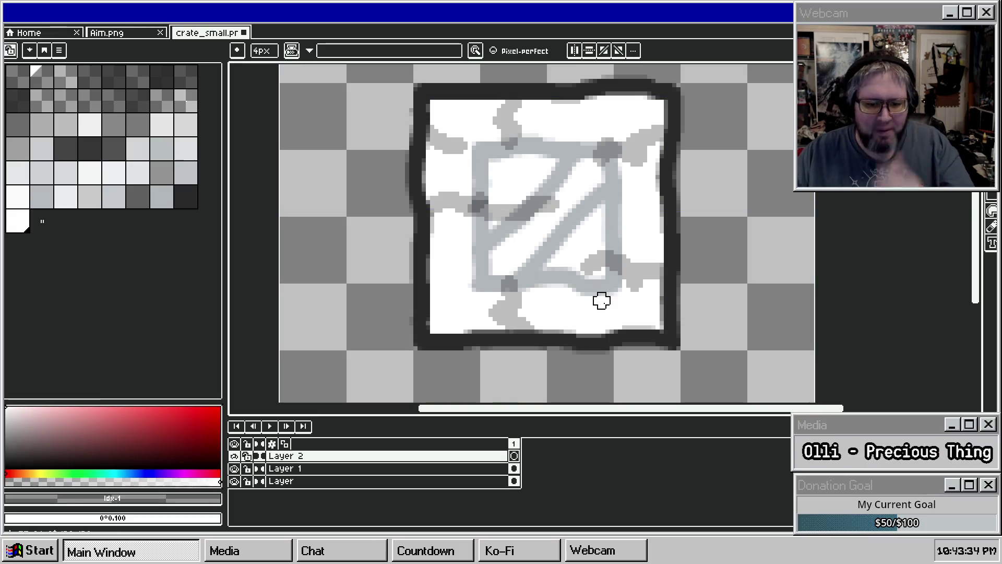
{"action": "key", "text": "ctrl"}
{"action": "key", "text": "ctrl+z"}
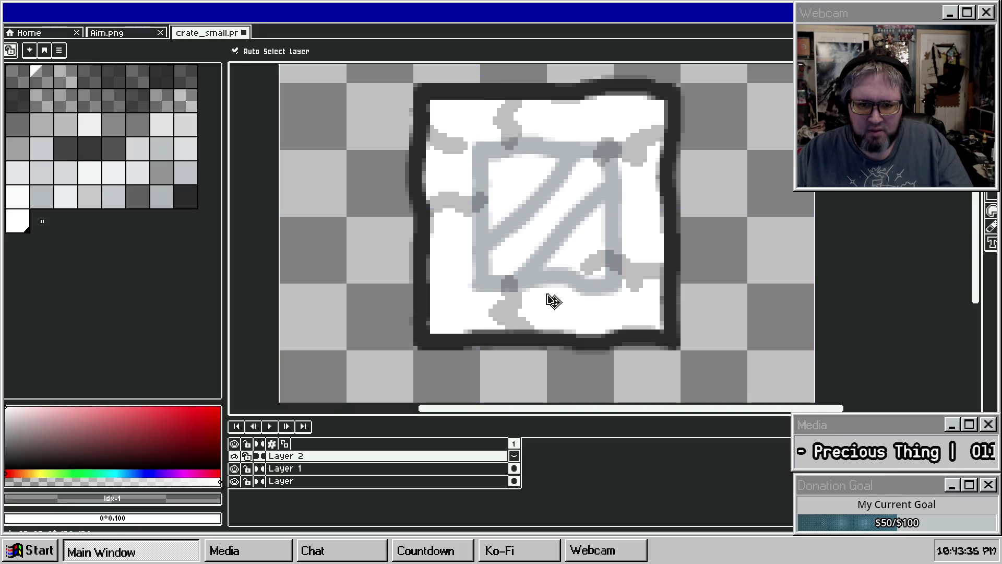
Step: Duplicate the cracked Layer 1 and delete the unused Layer 2
{"action": "right_click", "coordinate": [386, 469]}
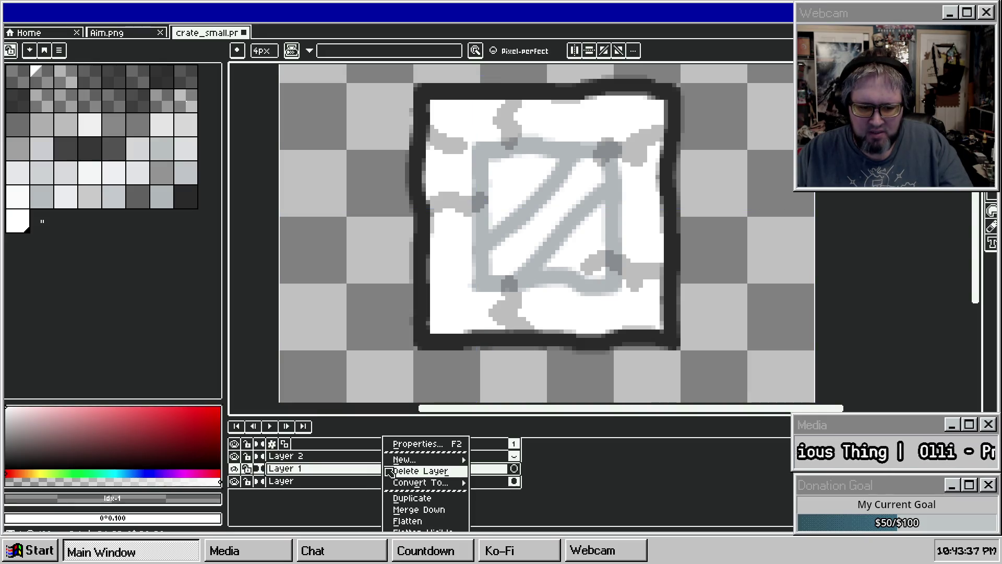
{"action": "left_click", "coordinate": [412, 498]}
{"action": "left_click", "coordinate": [373, 461]}
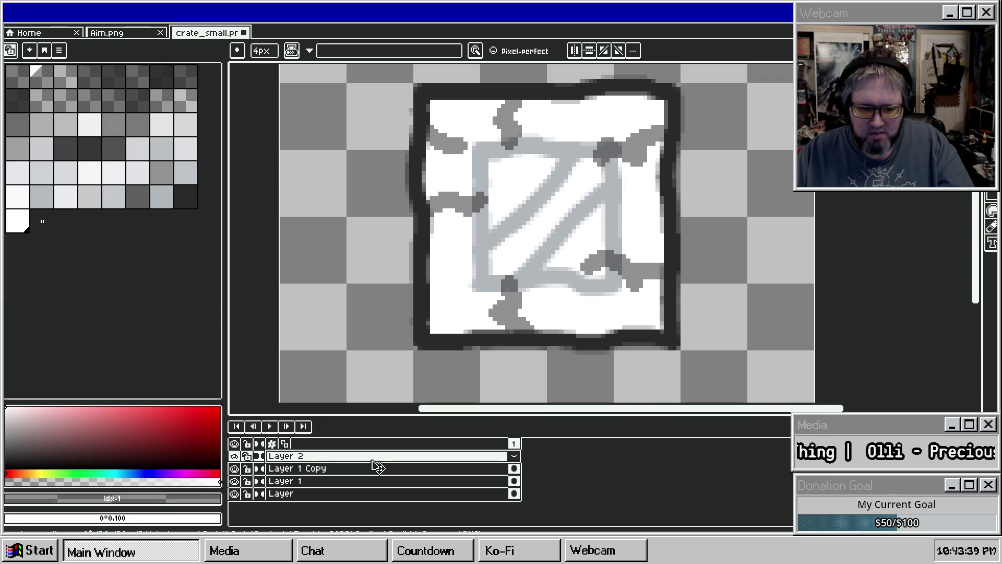
{"action": "key", "text": "Delete"}
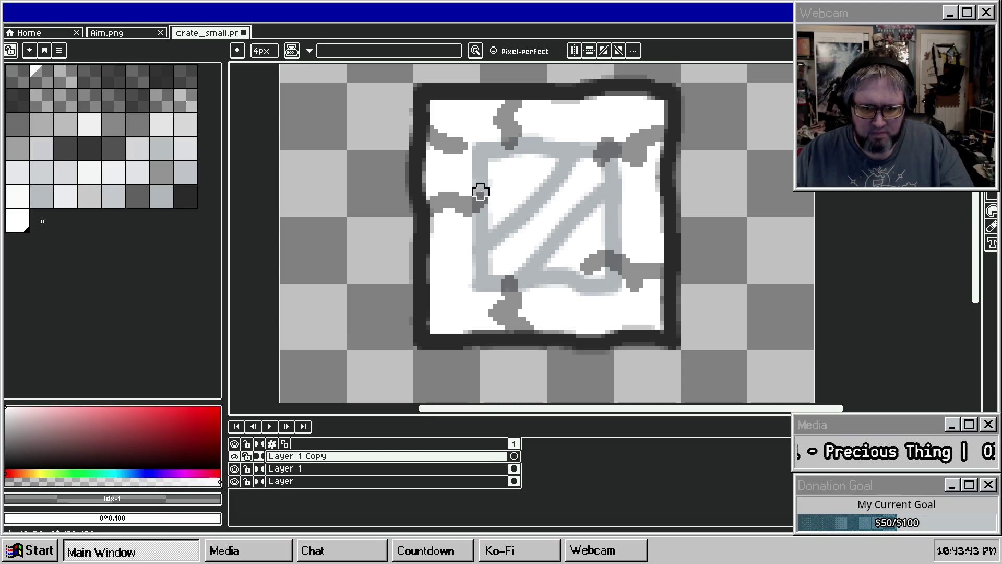
Step: Paint extra cracks on Layer 1 Copy: left of the diagonal, lower right, upper left and top-right
{"action": "left_click_drag", "start_coordinate": [481, 202], "coordinate": [522, 208]}
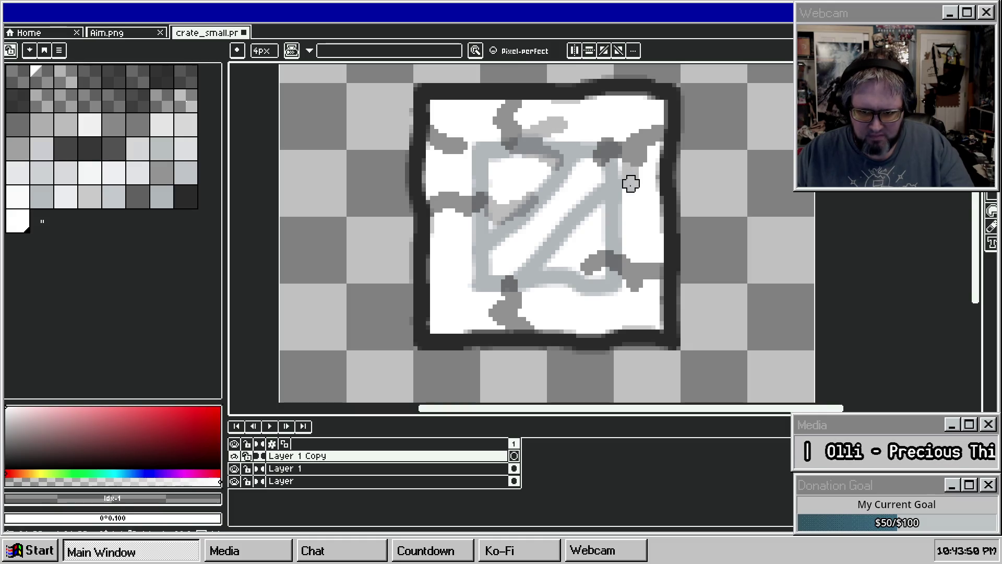
{"action": "mouse_move", "coordinate": [626, 268]}
{"action": "left_mouse_down"}
{"action": "mouse_move", "coordinate": [603, 296]}
{"action": "mouse_move", "coordinate": [568, 288]}
{"action": "left_mouse_up"}
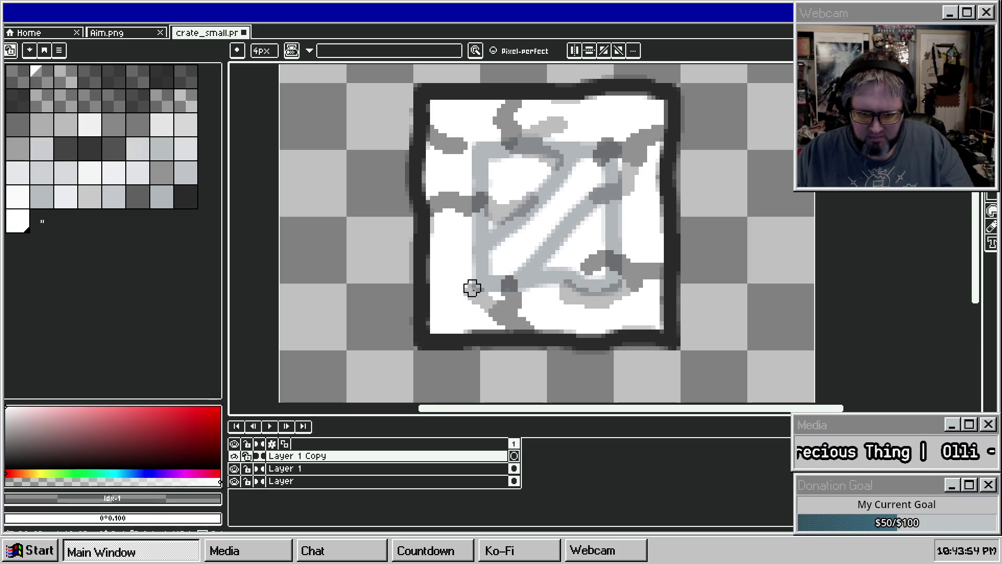
{"action": "mouse_move", "coordinate": [447, 154]}
{"action": "left_mouse_down"}
{"action": "mouse_move", "coordinate": [474, 172]}
{"action": "mouse_move", "coordinate": [496, 171]}
{"action": "left_mouse_up"}
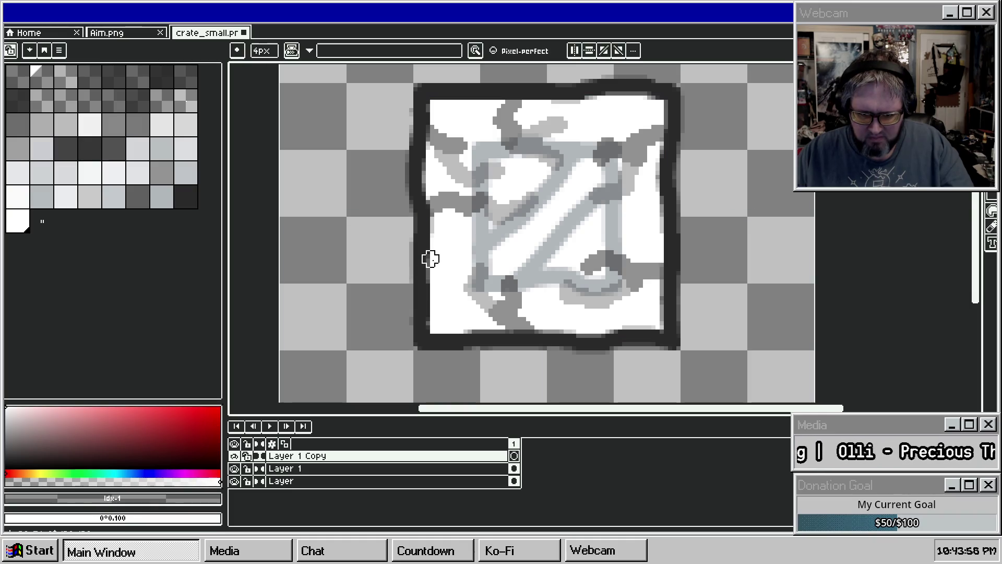
{"action": "mouse_move", "coordinate": [584, 139]}
{"action": "left_mouse_down"}
{"action": "mouse_move", "coordinate": [598, 103]}
{"action": "mouse_move", "coordinate": [593, 123]}
{"action": "mouse_move", "coordinate": [614, 108]}
{"action": "left_mouse_up"}
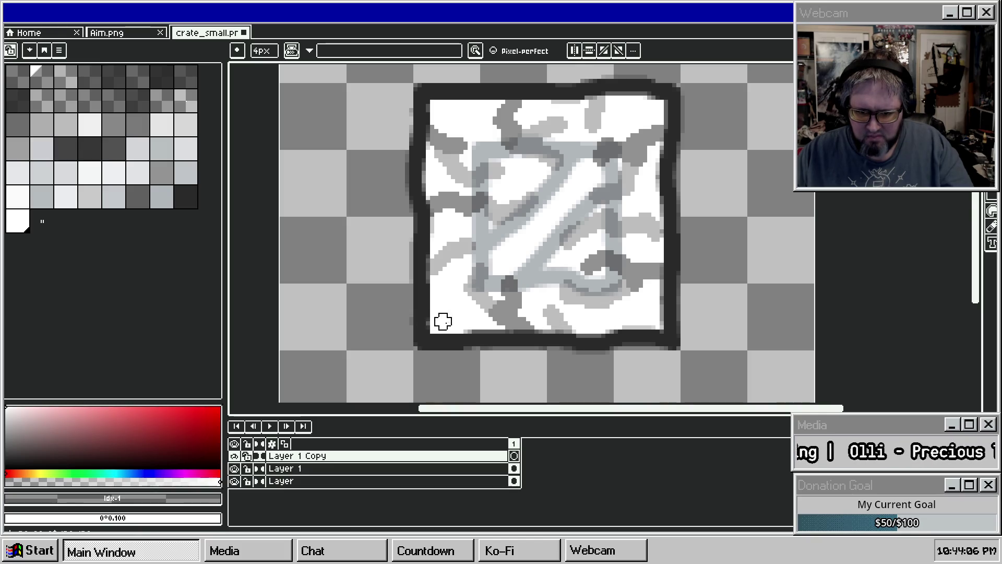
Step: Duplicate Layer 1 Copy into a third crack layer, Layer 1 Copy Copy
{"action": "right_click", "coordinate": [474, 459]}
{"action": "left_click", "coordinate": [499, 498]}
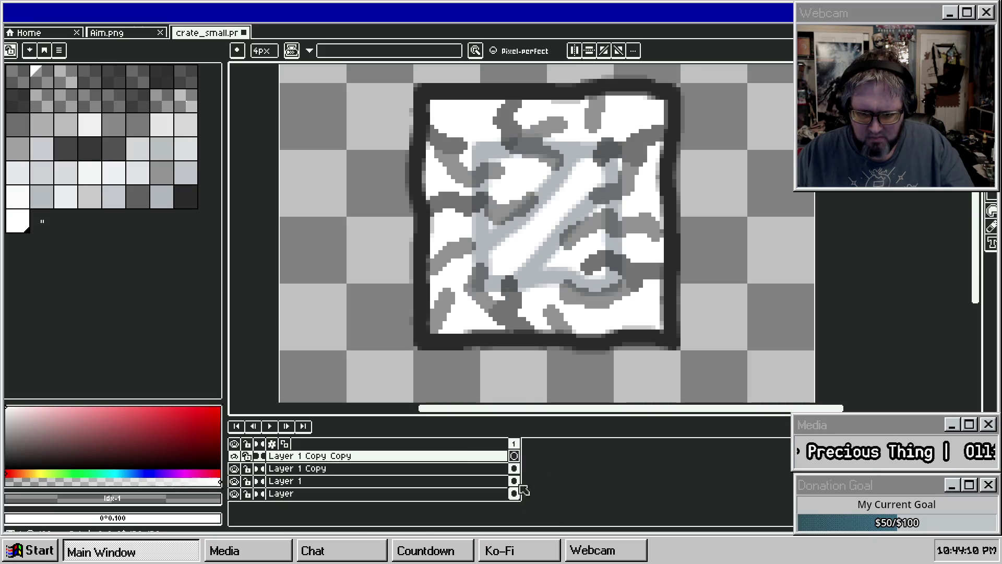
{"action": "scroll", "coordinate": [574, 298], "scroll_direction": "up", "scroll_amount": 1}
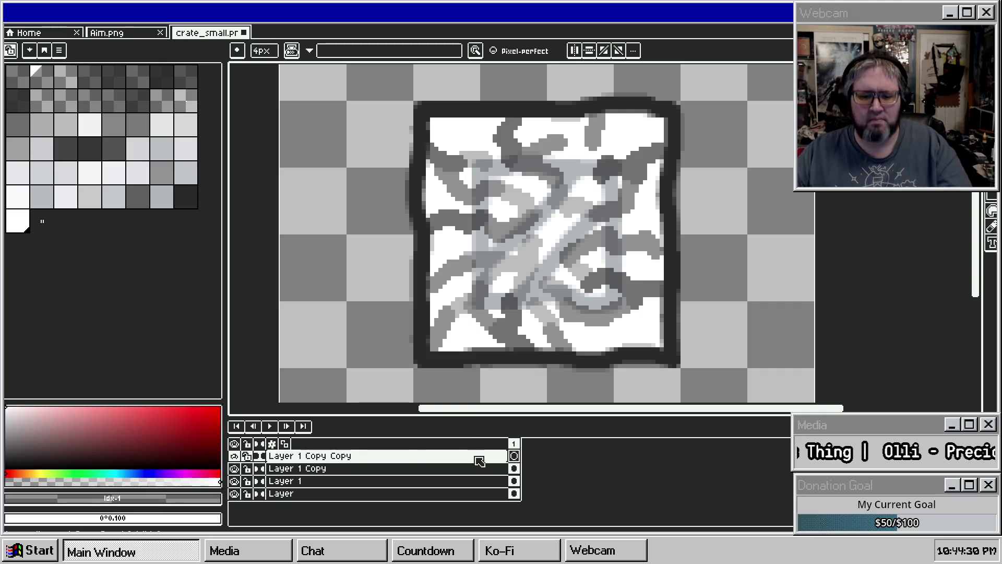
Step: Hide Layer 1 Copy and Layer 1 Copy Copy so only the crate and Layer 1 cracks show
{"action": "left_click", "coordinate": [236, 456]}
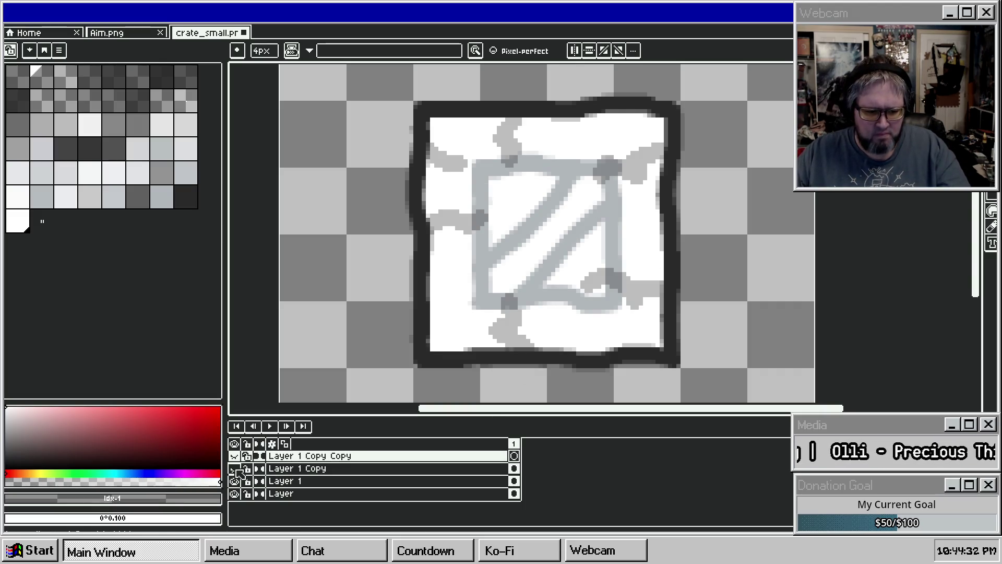
{"action": "left_click", "coordinate": [235, 468]}
{"action": "left_click", "coordinate": [233, 456]}
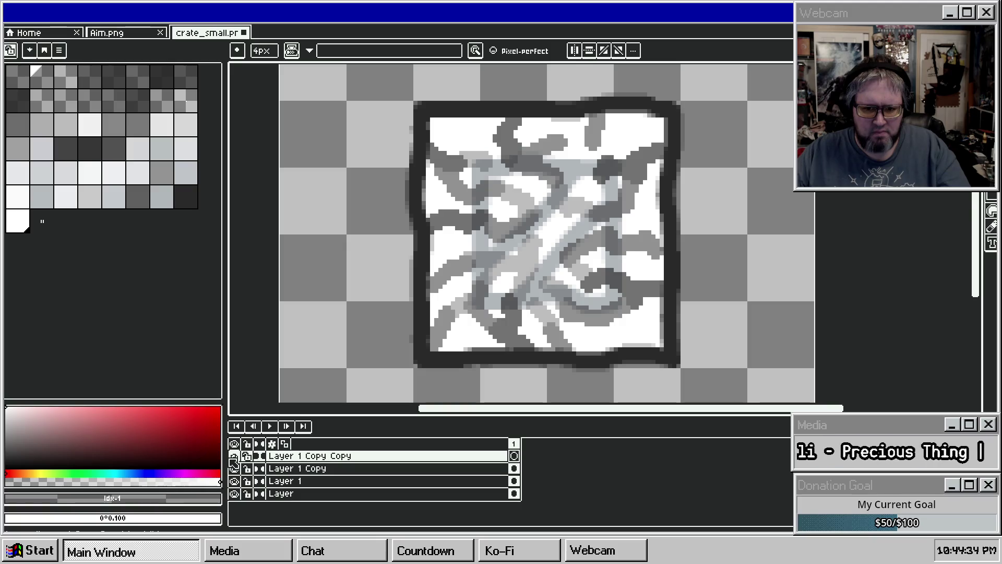
{"action": "left_click", "coordinate": [236, 468]}
{"action": "left_click", "coordinate": [234, 456]}
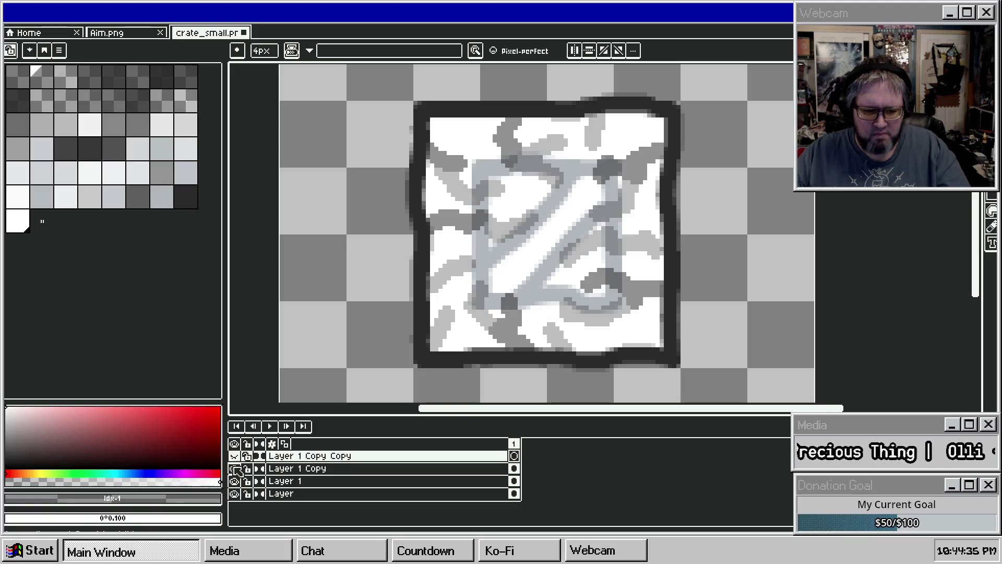
{"action": "scroll", "coordinate": [523, 237], "scroll_direction": "down", "scroll_amount": 1}
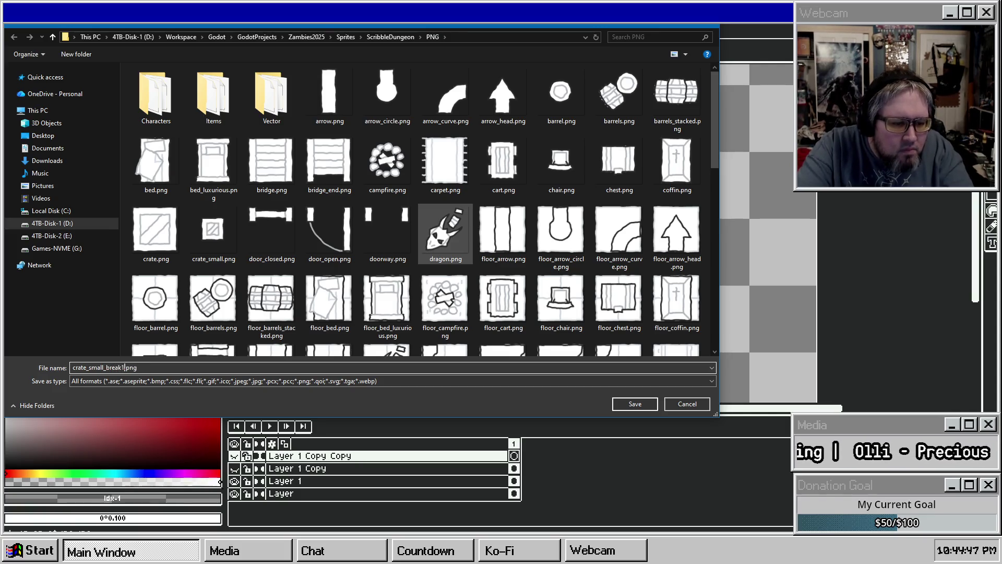
Step: Save crate_small_break1.png, then leave only the Layer 1 Copy cracks visible
{"action": "key", "text": "Return"}
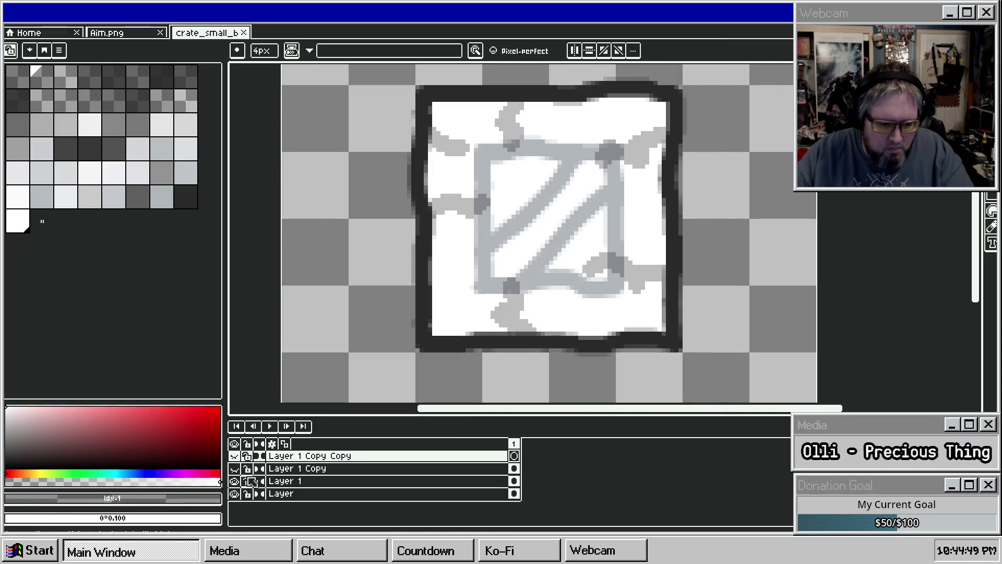
{"action": "left_click", "coordinate": [234, 468]}
{"action": "left_click", "coordinate": [235, 481]}
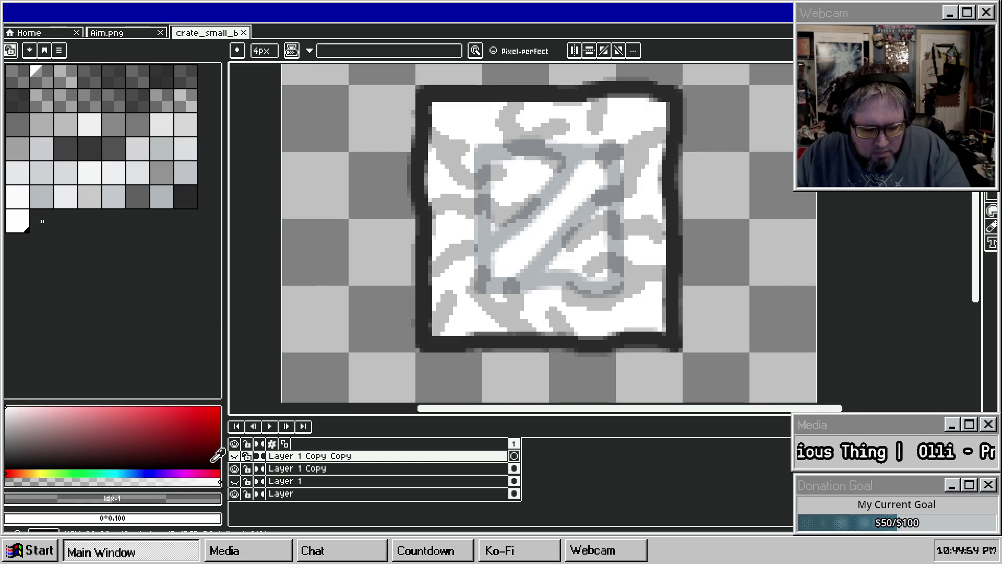
{"action": "left_click", "coordinate": [234, 456]}
Step: Save the Layer 1 Copy variant as crate_small_break2.png
{"action": "key", "text": "ctrl+shift+s"}
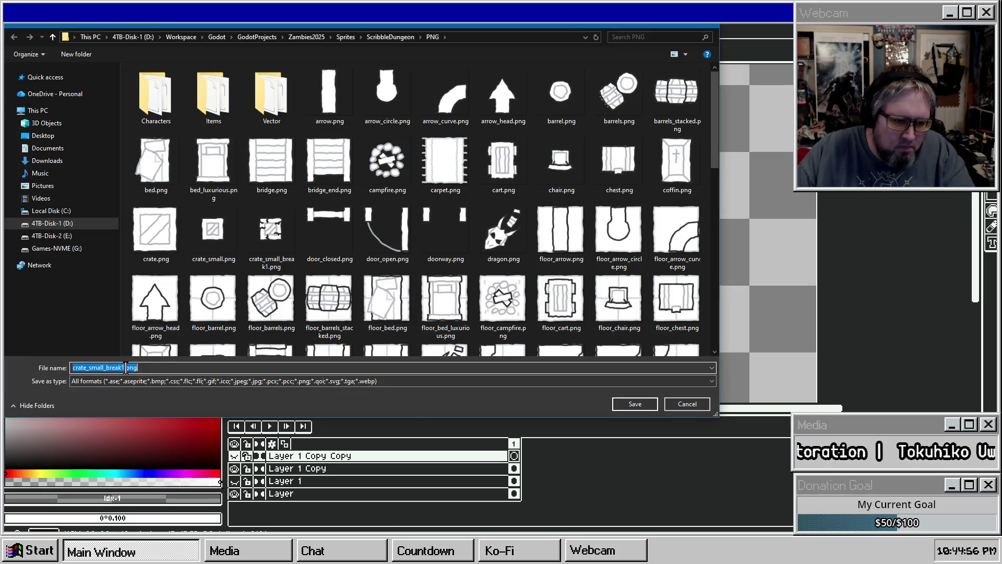
{"action": "left_click", "coordinate": [125, 367]}
{"action": "key", "text": "Return"}
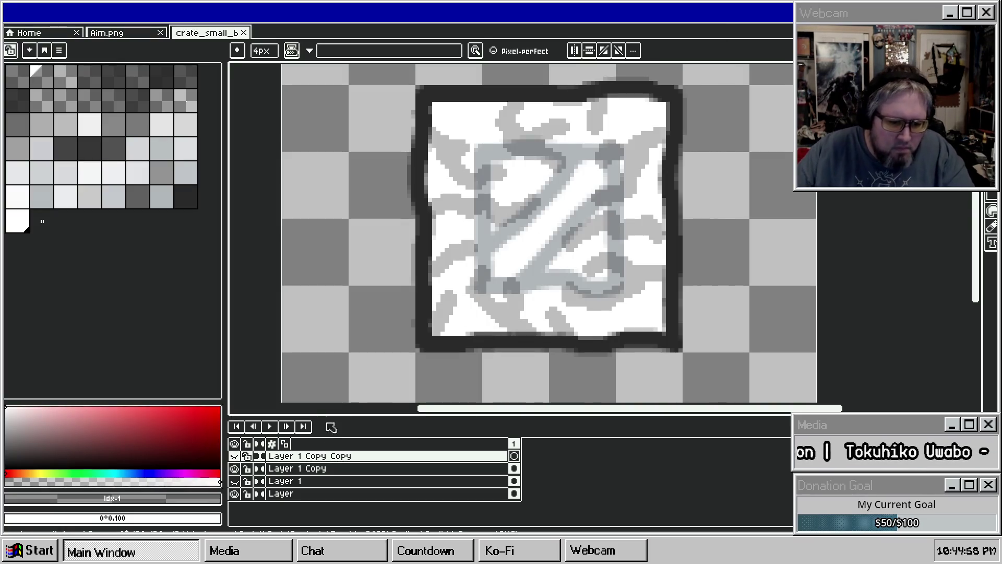
Step: Show only the Layer 1 Copy Copy cracks, dismiss the hotkey warning, and save that variant as PNG
{"action": "left_click", "coordinate": [235, 468]}
{"action": "left_click", "coordinate": [235, 455]}
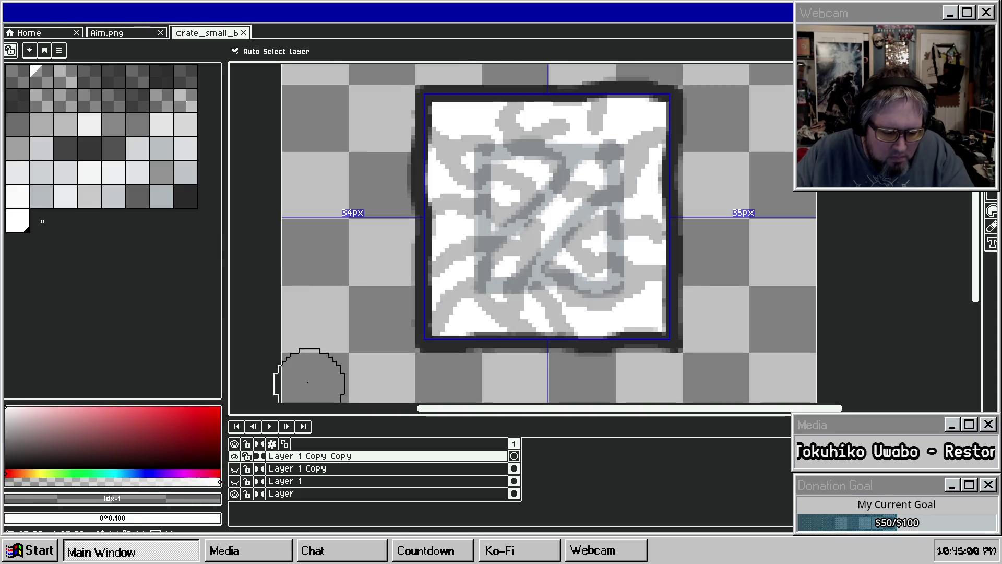
{"action": "key", "text": "t"}
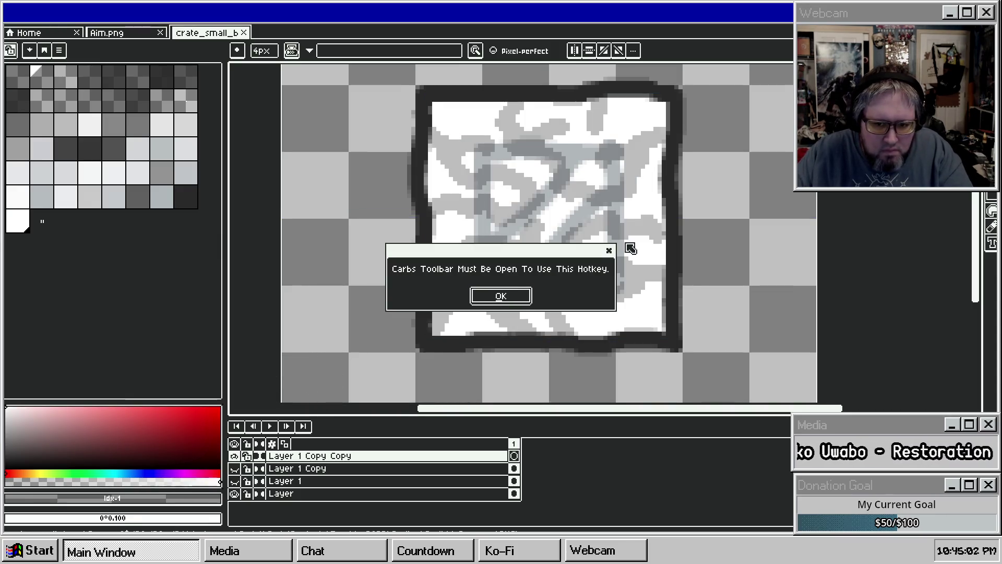
{"action": "left_click", "coordinate": [609, 250]}
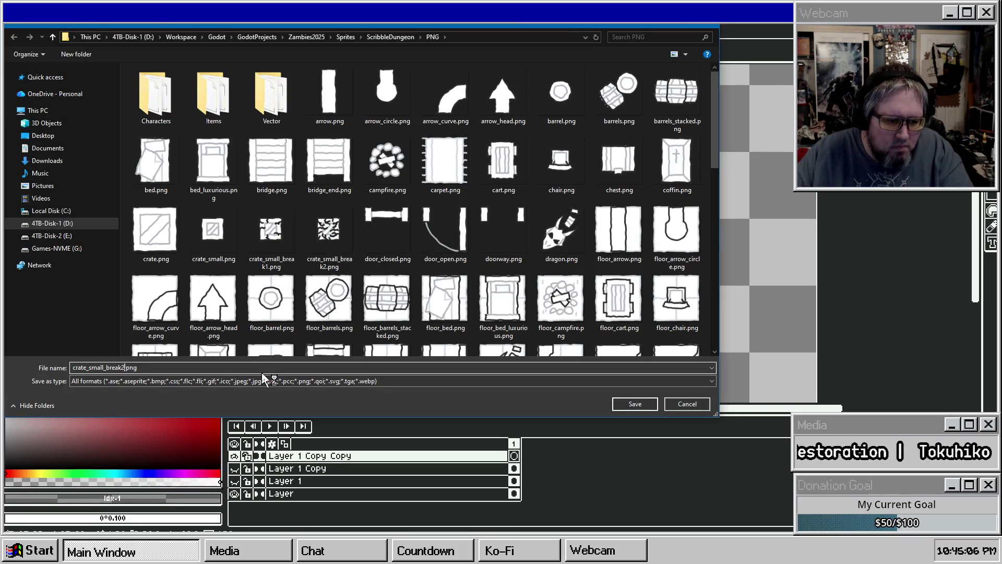
{"action": "key", "text": "Return"}
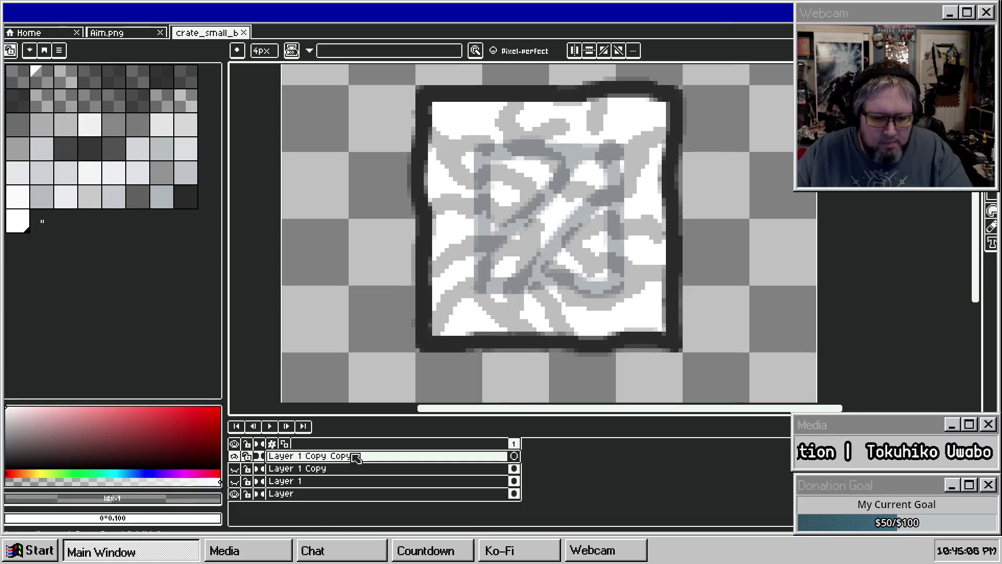
{"action": "double_click", "coordinate": [356, 457]}
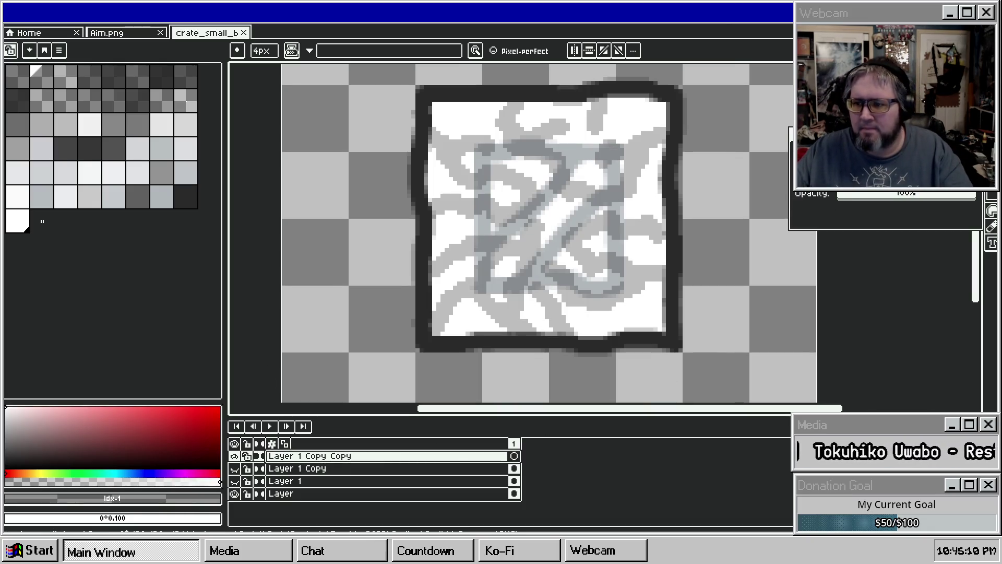
Step: Recolour the crack strokes toward black, checking the layers by toggling their visibility
{"action": "key", "text": "Escape"}
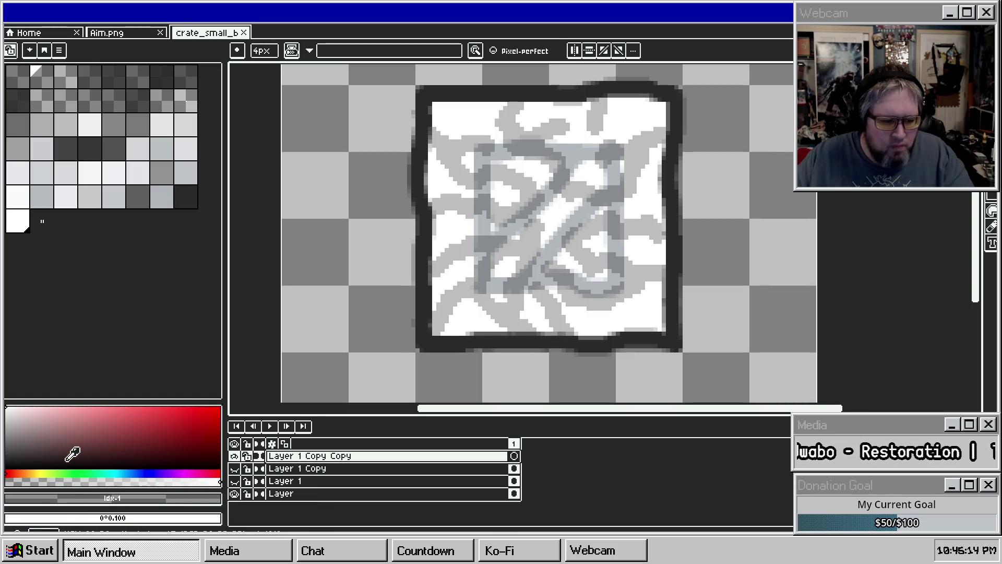
{"action": "left_click", "coordinate": [236, 493]}
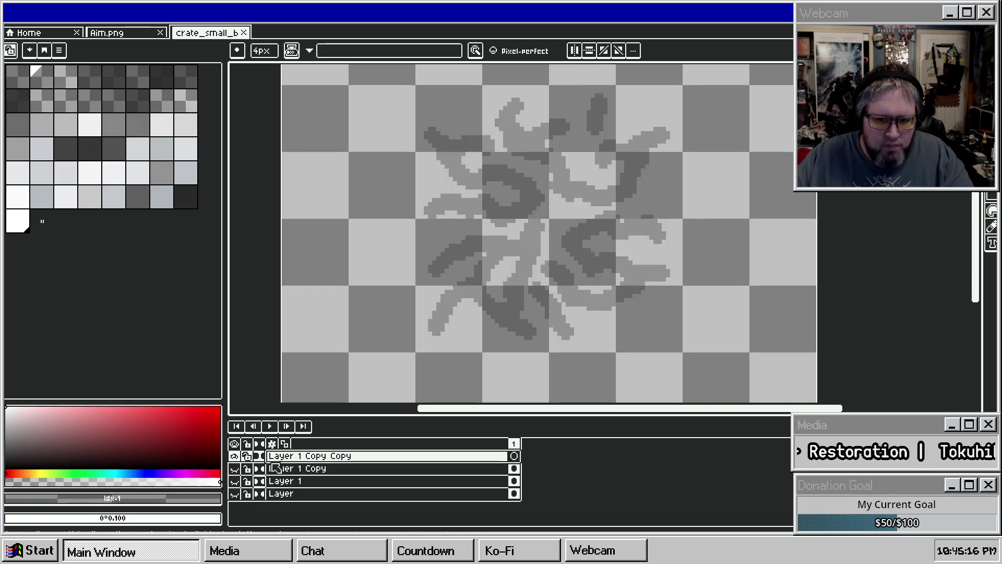
{"action": "left_click_drag", "start_coordinate": [55, 447], "coordinate": [99, 468]}
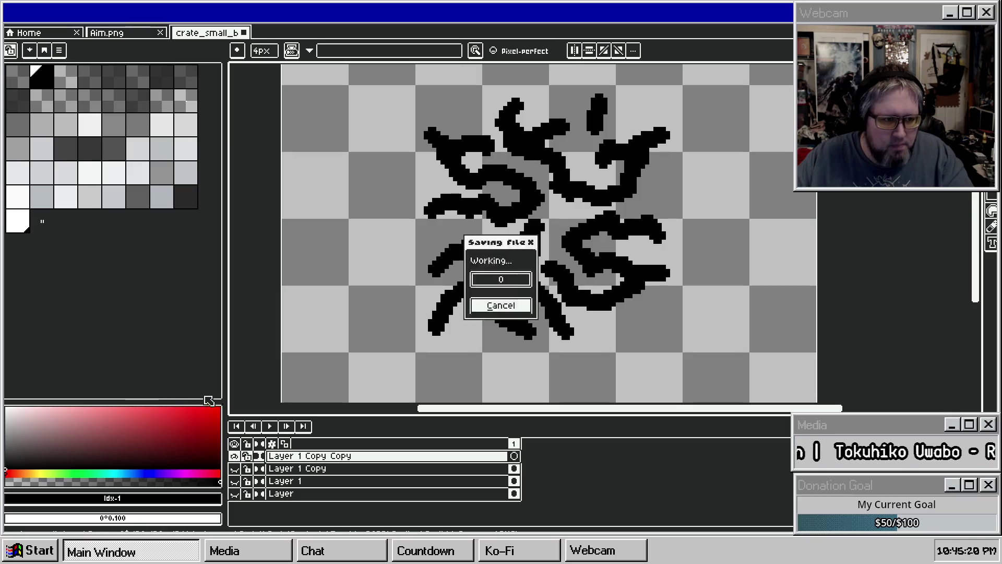
{"action": "left_click", "coordinate": [282, 468]}
{"action": "left_click_drag", "start_coordinate": [61, 432], "coordinate": [9, 442]}
{"action": "left_click", "coordinate": [234, 456]}
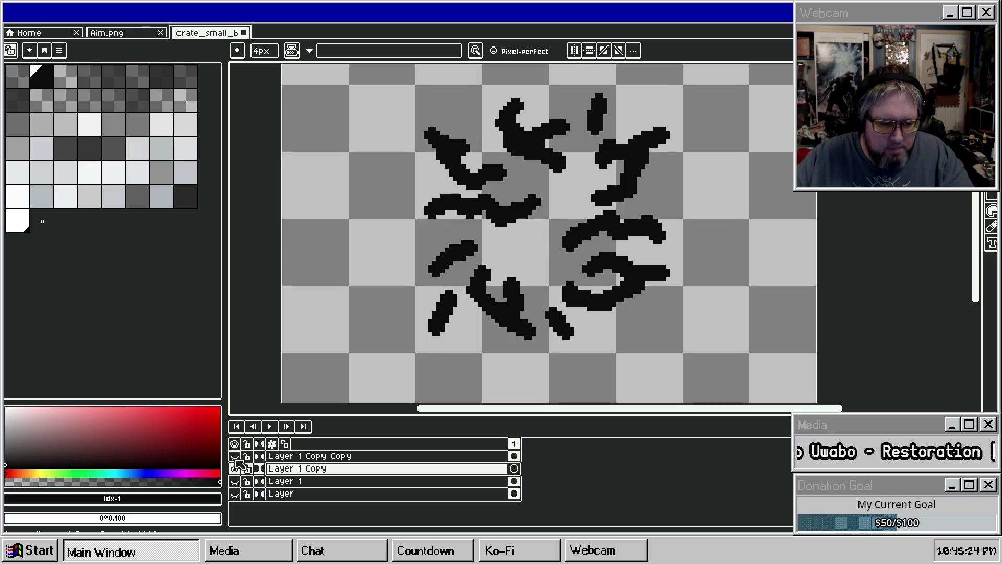
{"action": "left_click", "coordinate": [235, 493]}
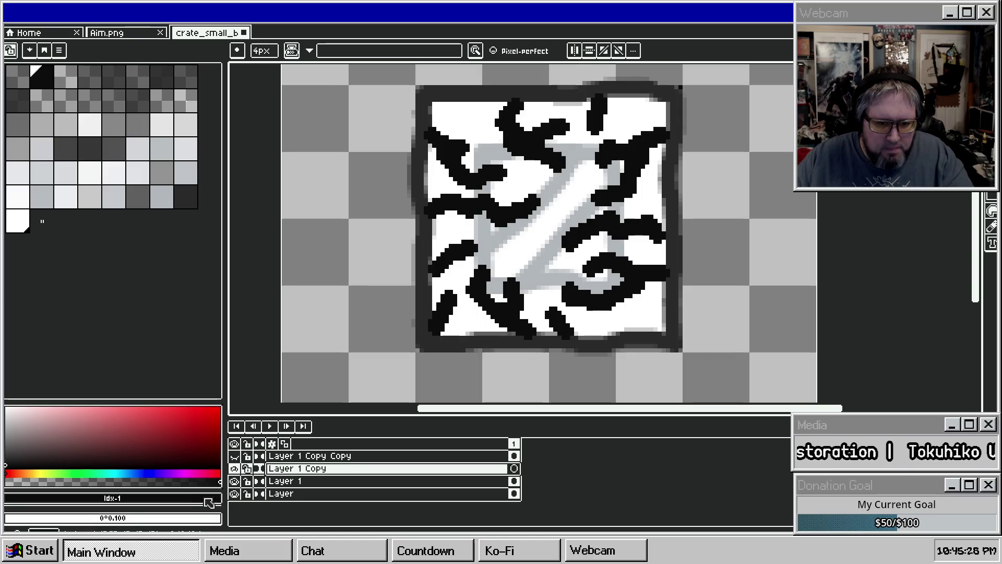
Step: Settle the Layer 1 Copy Copy cracks on a dark near-black grey and save the crate document
{"action": "key", "text": "Up"}
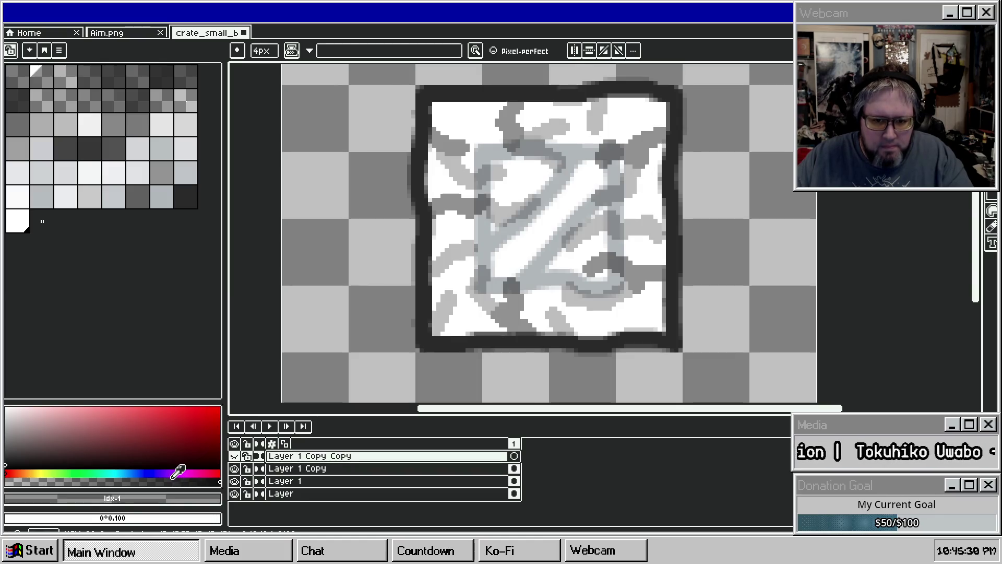
{"action": "left_click", "coordinate": [235, 457]}
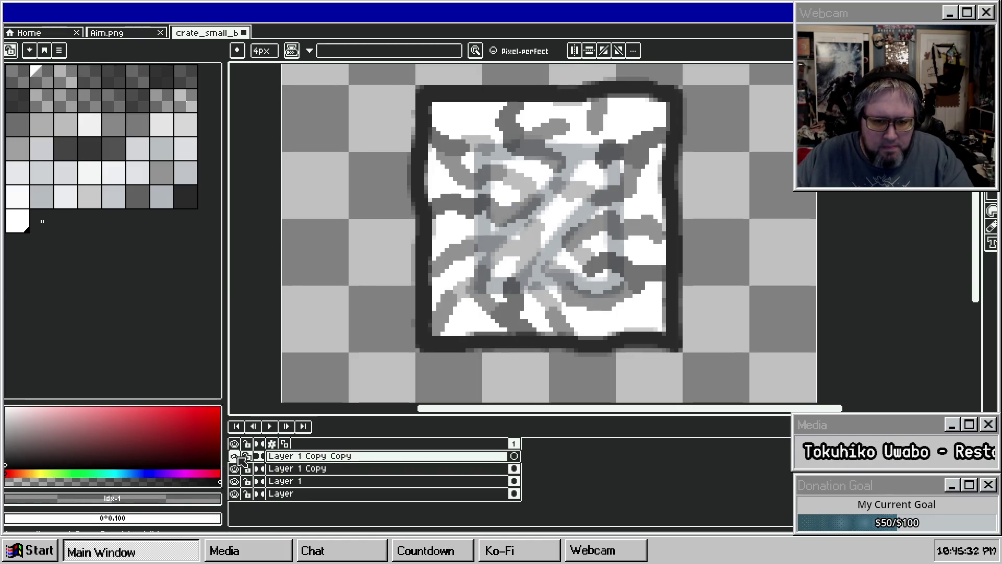
{"action": "mouse_move", "coordinate": [89, 433]}
{"action": "left_mouse_down"}
{"action": "mouse_move", "coordinate": [34, 467]}
{"action": "mouse_move", "coordinate": [147, 501]}
{"action": "mouse_move", "coordinate": [320, 381]}
{"action": "mouse_move", "coordinate": [193, 449]}
{"action": "left_mouse_up"}
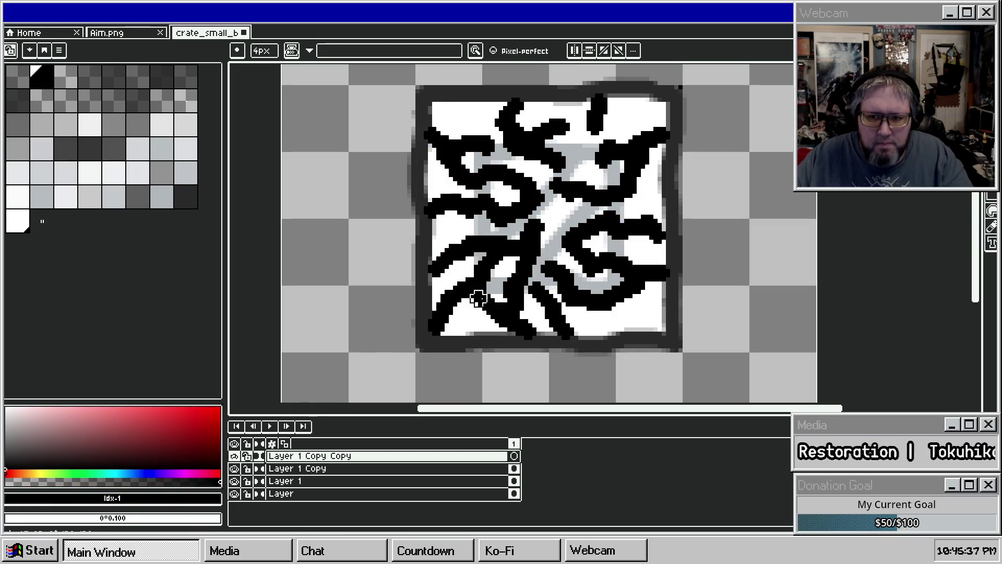
{"action": "left_click_drag", "start_coordinate": [699, 144], "coordinate": [672, 165]}
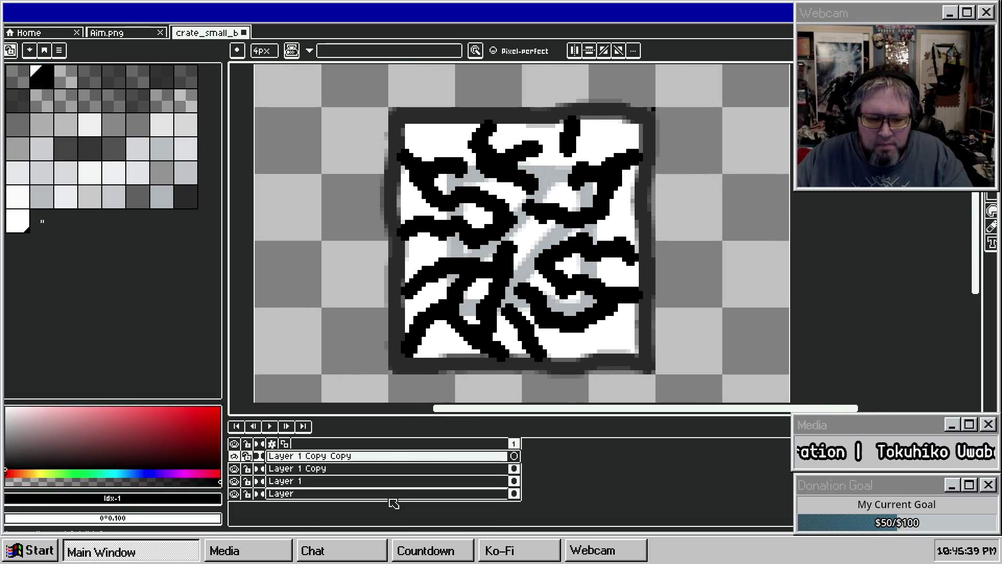
{"action": "mouse_move", "coordinate": [43, 434]}
{"action": "left_mouse_down"}
{"action": "mouse_move", "coordinate": [6, 445]}
{"action": "mouse_move", "coordinate": [5, 457]}
{"action": "left_mouse_up"}
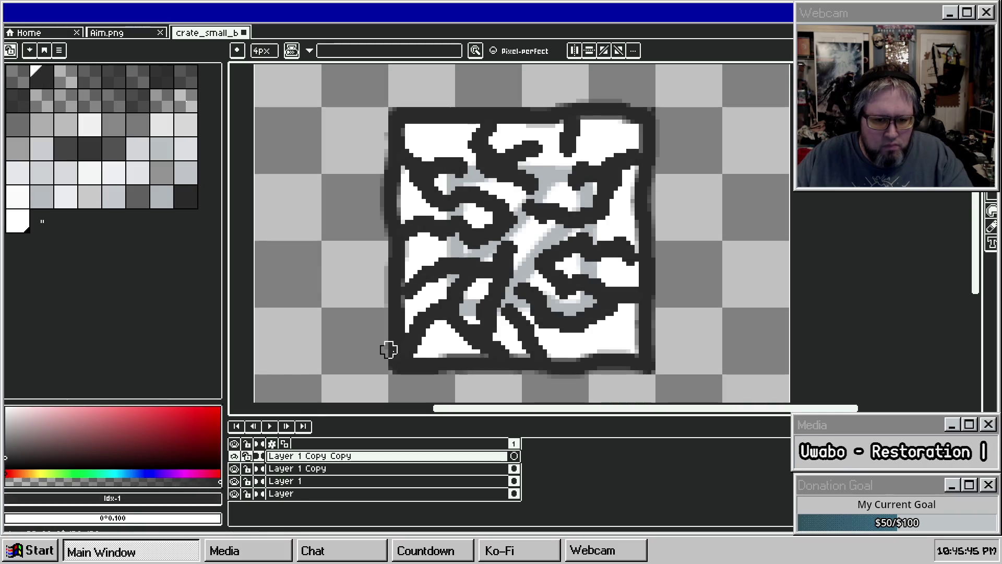
{"action": "key", "text": "i"}
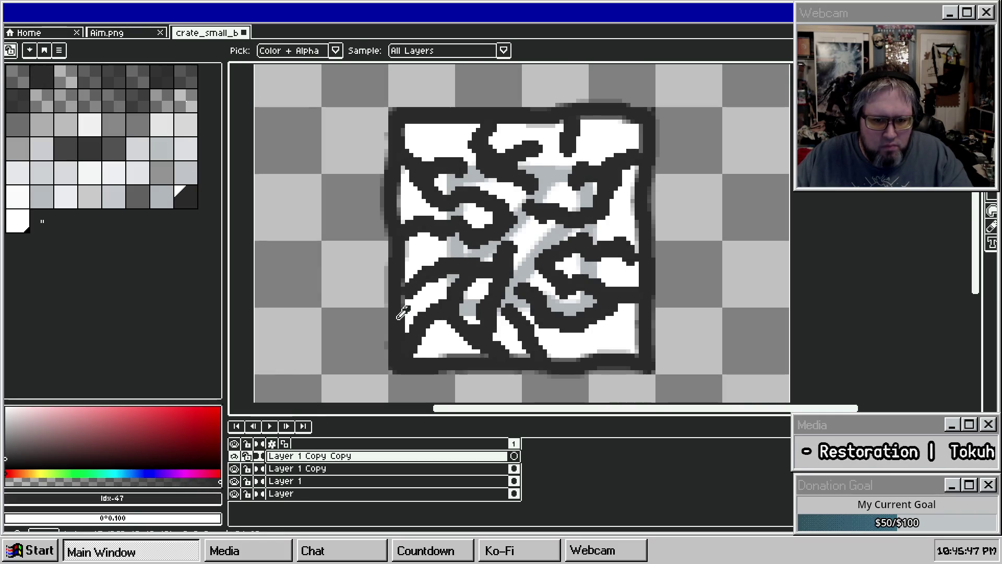
{"action": "key", "text": "b"}
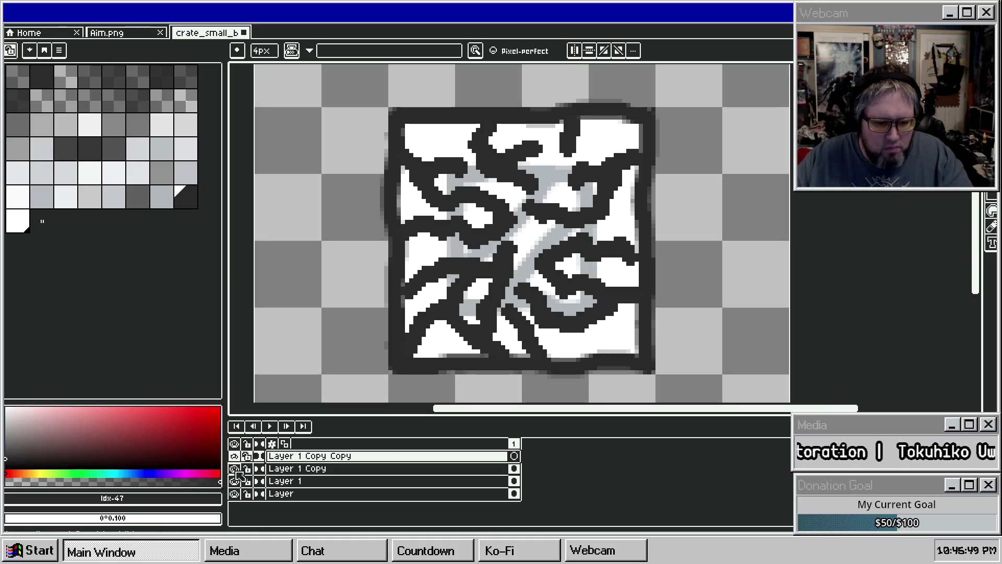
{"action": "key", "text": "ctrl+s"}
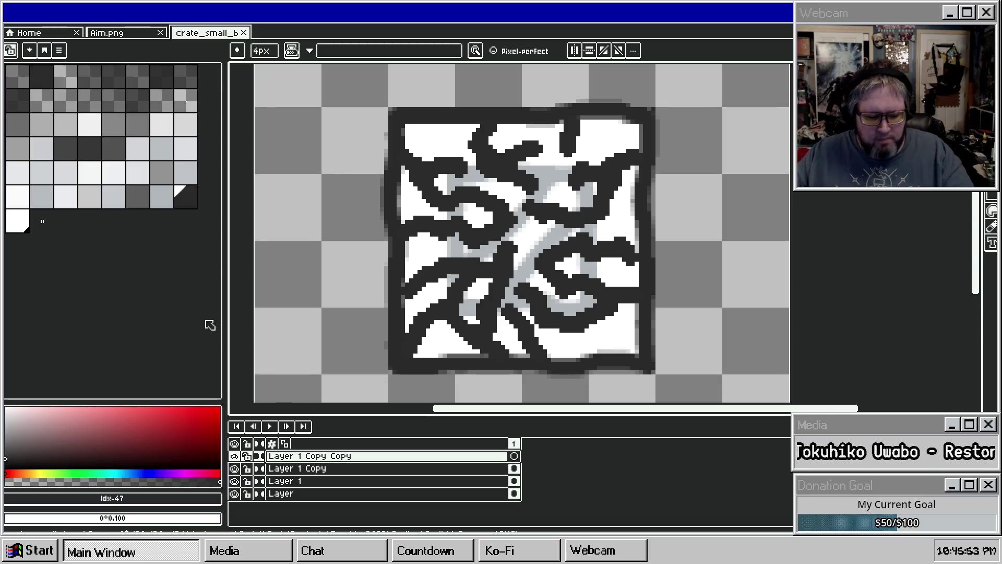
{"action": "left_click", "coordinate": [233, 481]}
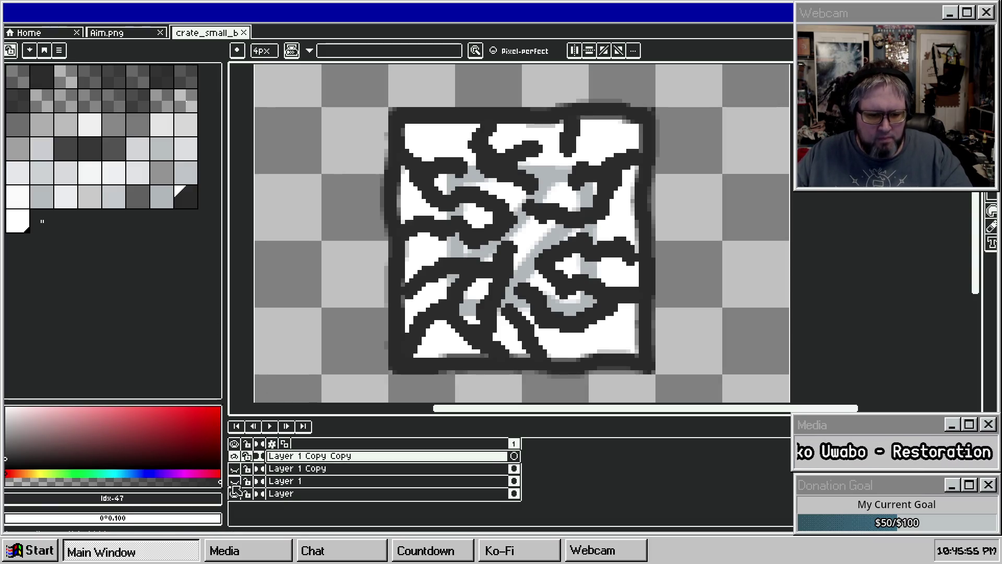
Step: Show only the Layer 1 cracks and overwrite crate_small_break1.png
{"action": "left_click", "coordinate": [234, 456]}
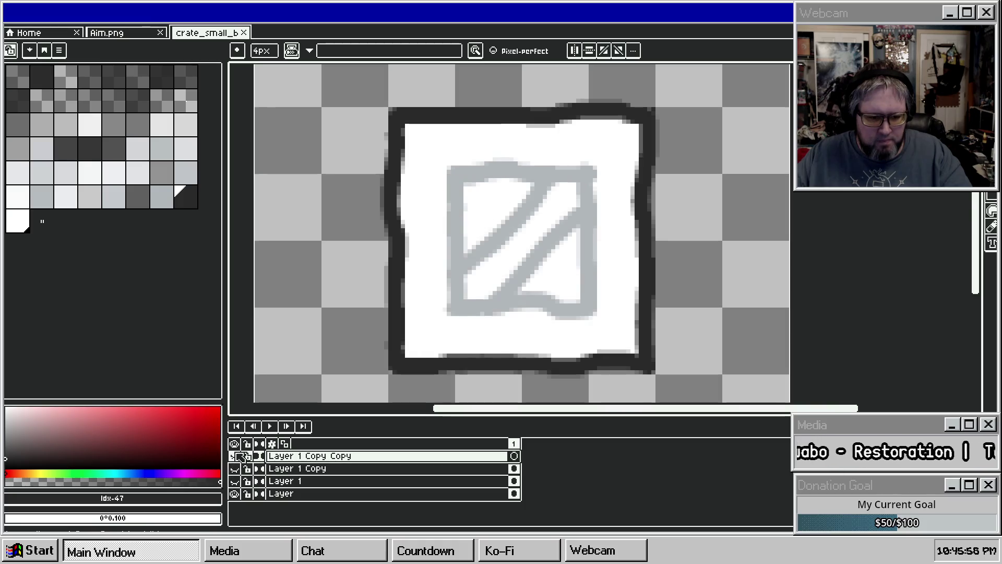
{"action": "left_click", "coordinate": [234, 481]}
{"action": "left_click", "coordinate": [306, 481]}
{"action": "double_click", "coordinate": [306, 482]}
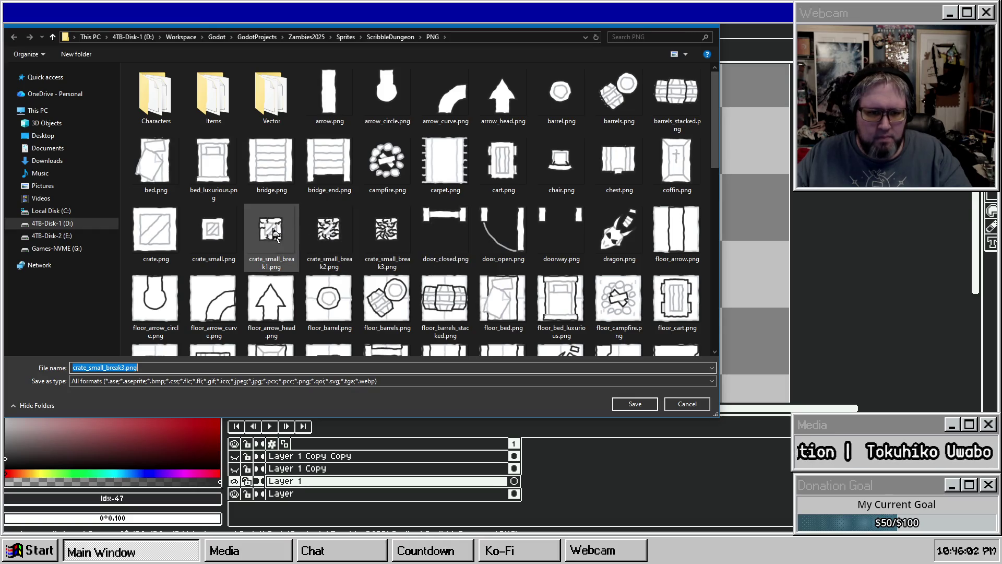
{"action": "left_click", "coordinate": [282, 234]}
{"action": "left_click", "coordinate": [639, 404]}
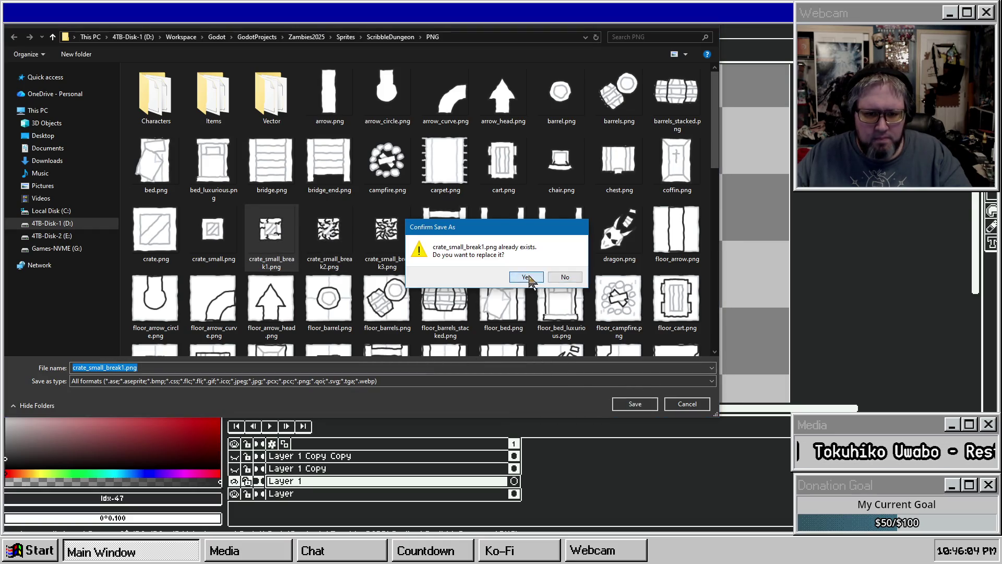
{"action": "left_click", "coordinate": [527, 277]}
Step: Switch to the Layer 1 Copy cracks and overwrite crate_small_break2.png
{"action": "left_click", "coordinate": [235, 469]}
{"action": "left_click", "coordinate": [235, 481]}
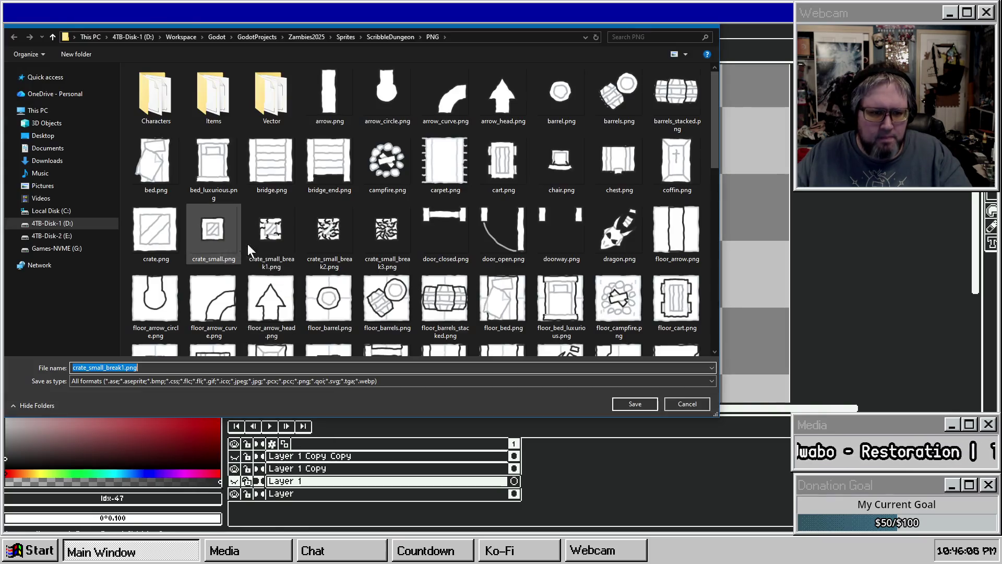
{"action": "left_click", "coordinate": [328, 239]}
{"action": "left_click", "coordinate": [634, 404]}
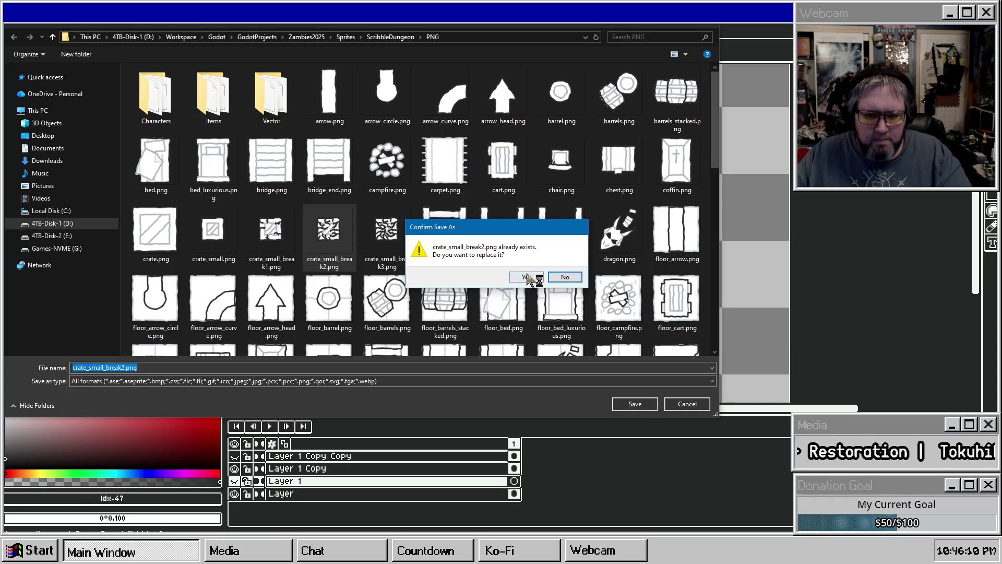
{"action": "left_click", "coordinate": [526, 277]}
Step: Switch to the Layer 1 Copy Copy cracks and overwrite crate_small_break3.png
{"action": "left_click", "coordinate": [234, 468]}
{"action": "left_click", "coordinate": [235, 455]}
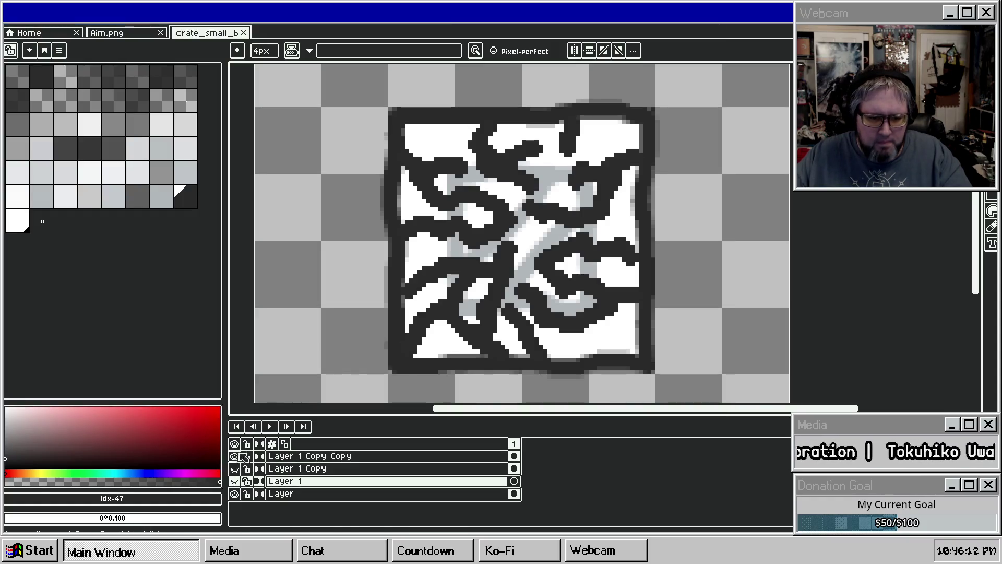
{"action": "key", "text": "ctrl+shift+s"}
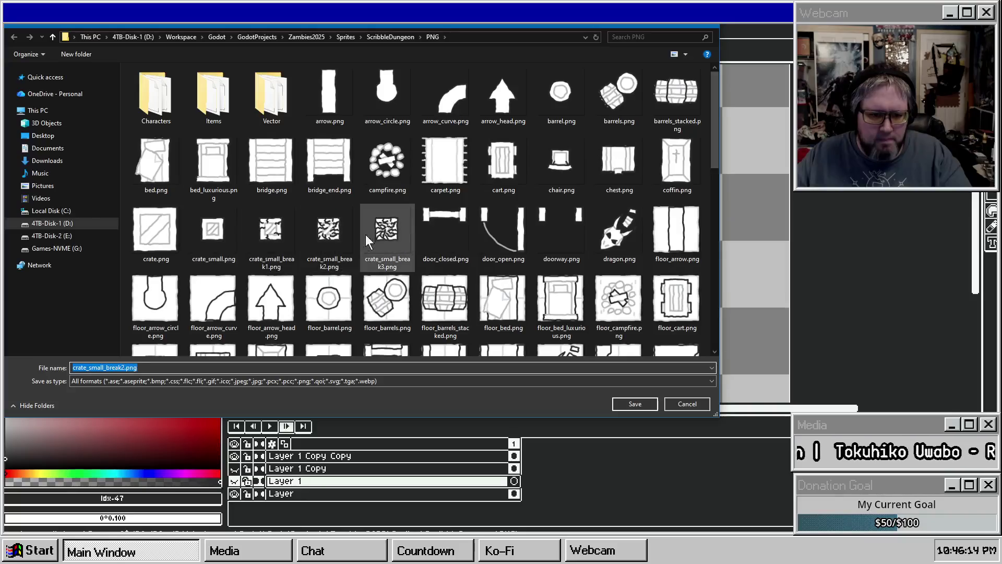
{"action": "left_click", "coordinate": [376, 236]}
{"action": "left_click", "coordinate": [634, 404]}
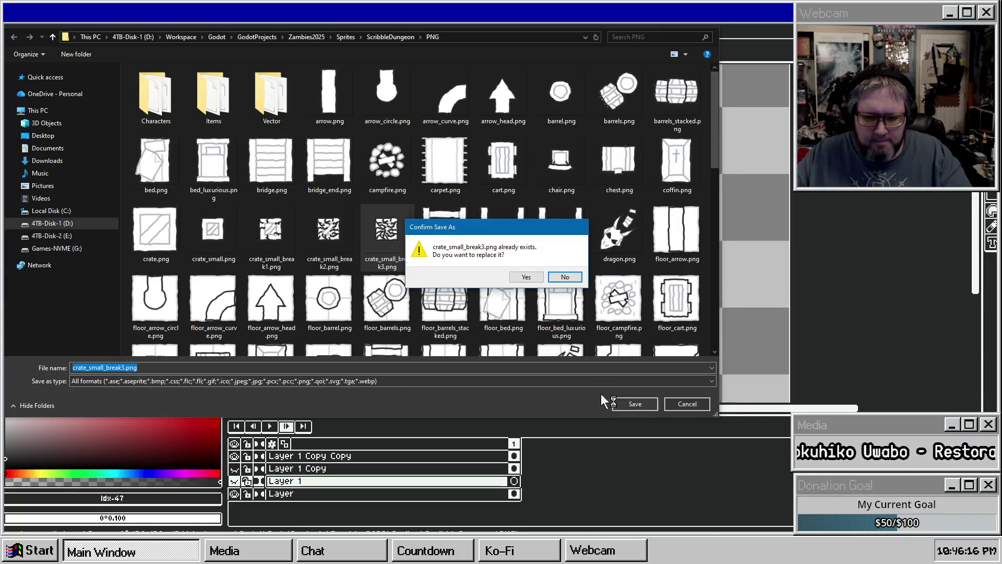
{"action": "left_click", "coordinate": [526, 277]}
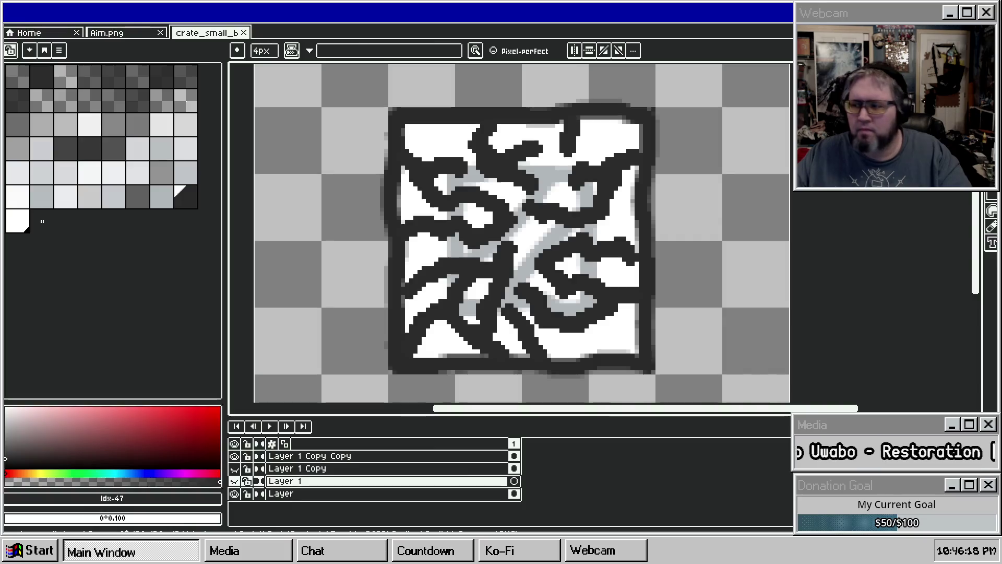
{"action": "key", "text": "alt+Tab"}
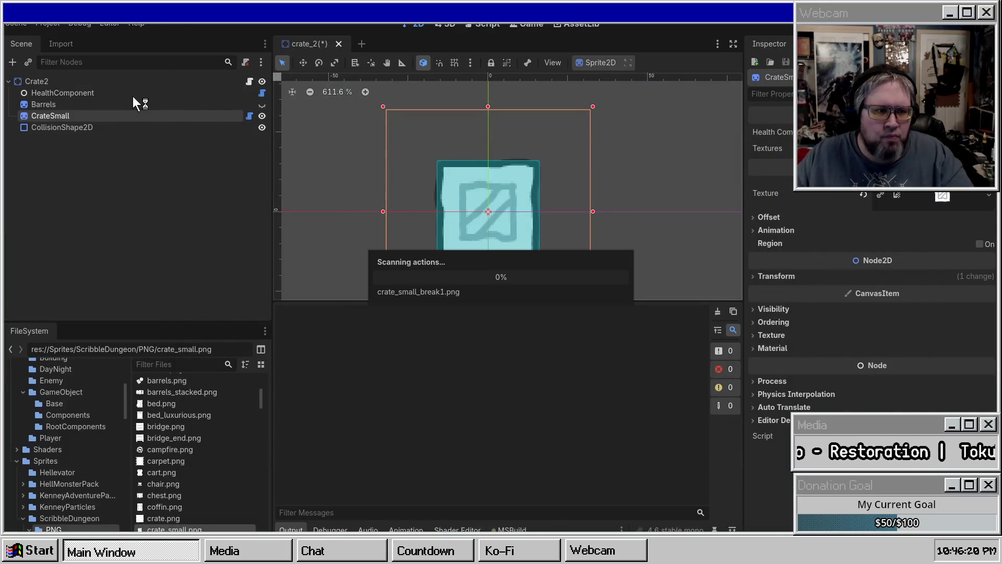
Step: Add three slots to CrateSmall's Textures array and fill them with the crate_small_break PNGs
{"action": "left_click", "coordinate": [835, 148]}
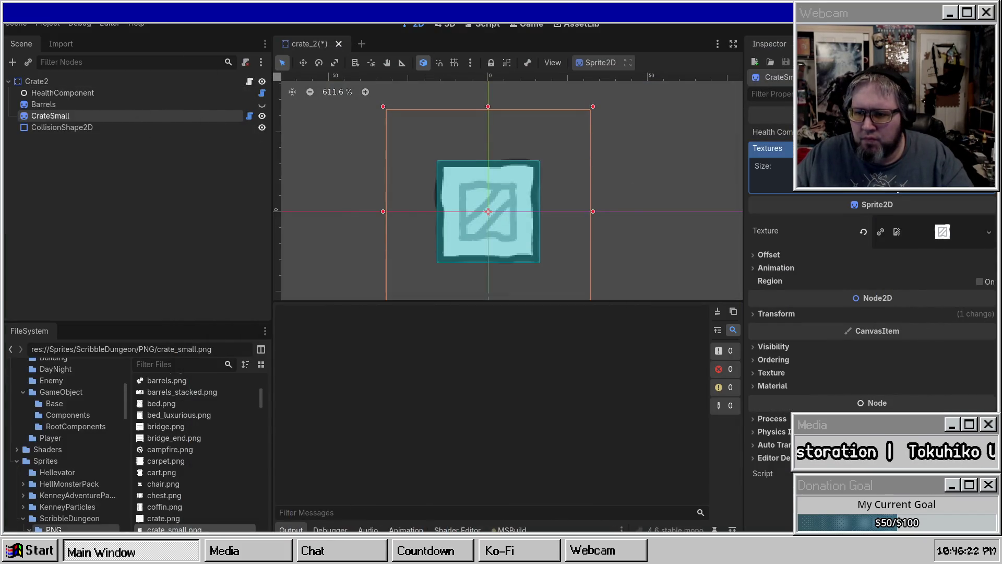
{"action": "left_click", "coordinate": [887, 183]}
{"action": "left_click", "coordinate": [887, 198]}
{"action": "left_click", "coordinate": [884, 215]}
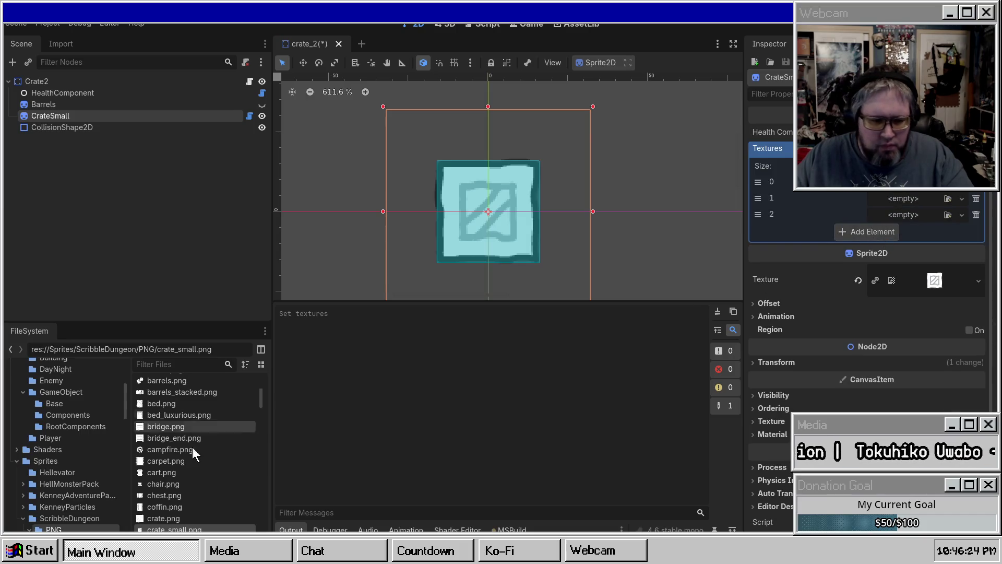
{"action": "mouse_move", "coordinate": [178, 528]}
{"action": "left_mouse_down"}
{"action": "mouse_move", "coordinate": [533, 436]}
{"action": "mouse_move", "coordinate": [903, 184]}
{"action": "mouse_move", "coordinate": [198, 511]}
{"action": "mouse_move", "coordinate": [898, 222]}
{"action": "mouse_move", "coordinate": [893, 230]}
{"action": "left_mouse_up"}
{"action": "mouse_move", "coordinate": [188, 523]}
{"action": "left_mouse_down"}
{"action": "mouse_move", "coordinate": [522, 365]}
{"action": "mouse_move", "coordinate": [903, 256]}
{"action": "left_mouse_up"}
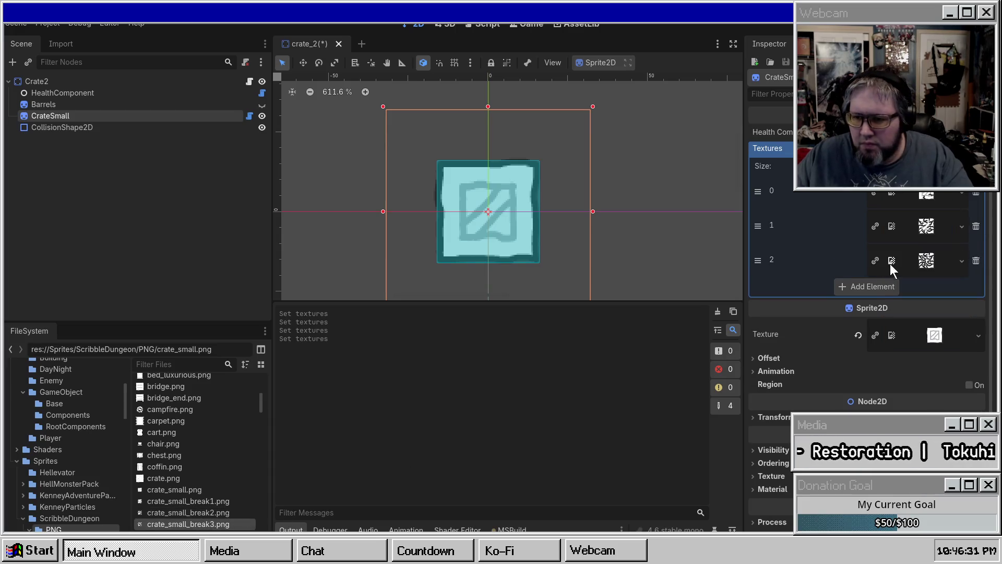
Step: Add a fourth slot, swap slots 1 and 2, put crate_small.png in slot 3, and save crate_2
{"action": "left_click", "coordinate": [872, 286]}
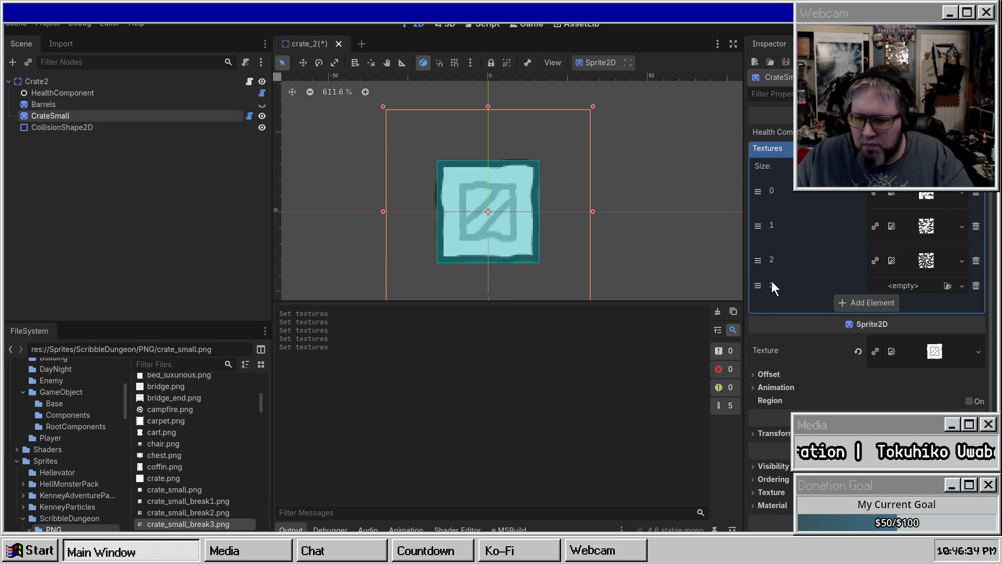
{"action": "mouse_move", "coordinate": [761, 256]}
{"action": "left_mouse_down"}
{"action": "mouse_move", "coordinate": [759, 192]}
{"action": "mouse_move", "coordinate": [760, 258]}
{"action": "left_mouse_up"}
{"action": "left_click_drag", "start_coordinate": [758, 225], "coordinate": [759, 229]}
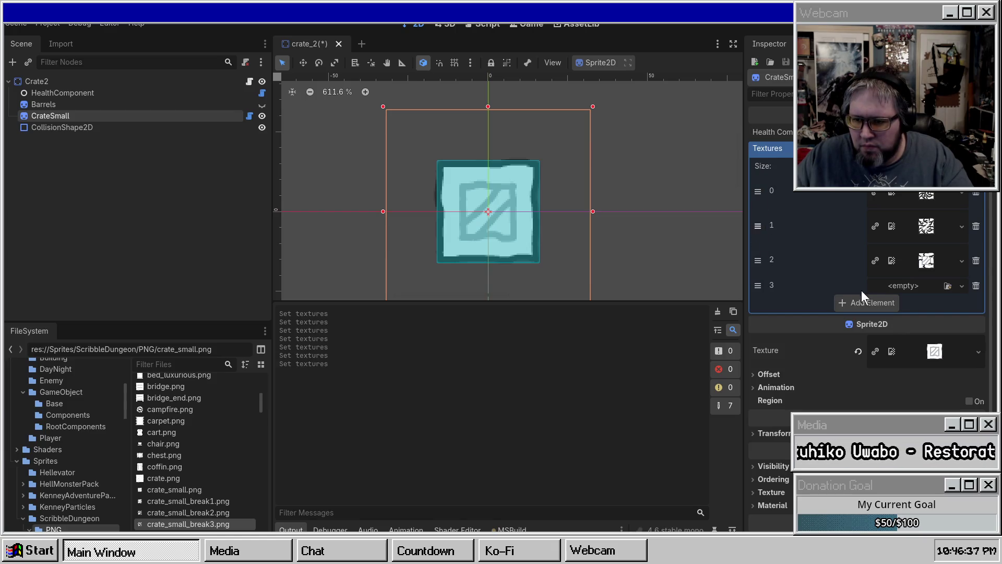
{"action": "left_click_drag", "start_coordinate": [174, 489], "coordinate": [919, 284]}
{"action": "key", "text": "ctrl+s"}
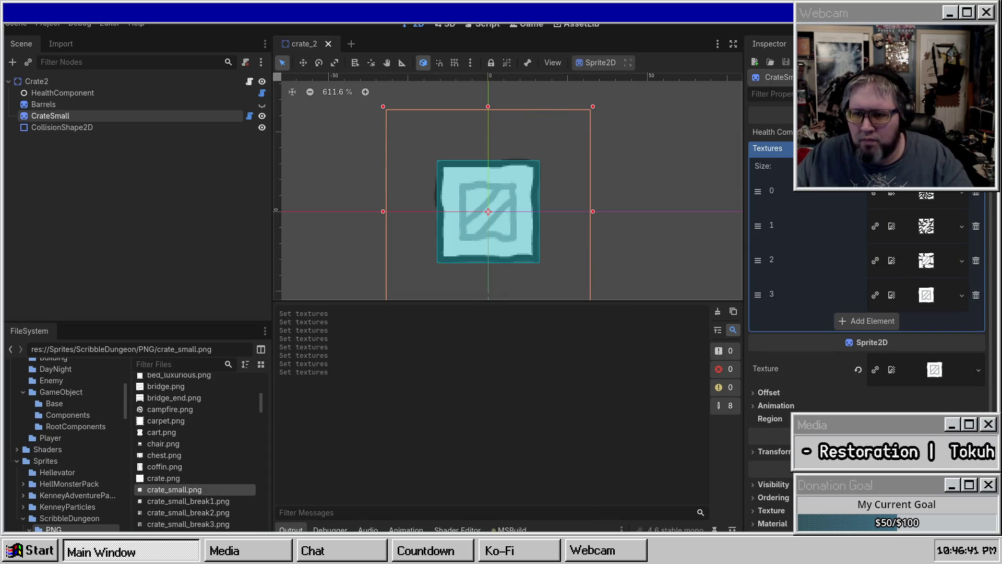
{"action": "left_click", "coordinate": [924, 131]}
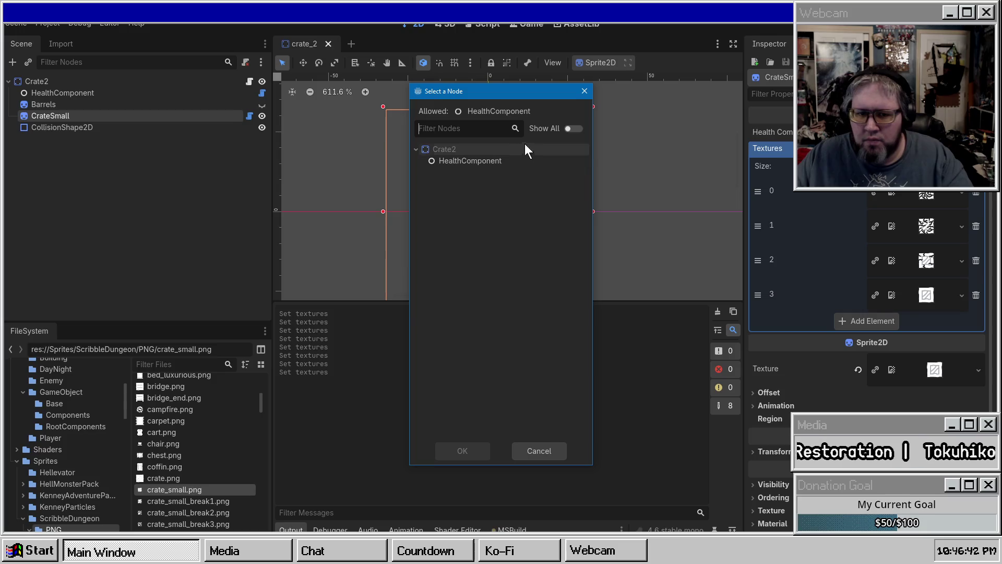
Step: Link HealthComponent as CrateSmall's health component, clear the output log, rebuild the C# project, and save crate_2
{"action": "double_click", "coordinate": [482, 159]}
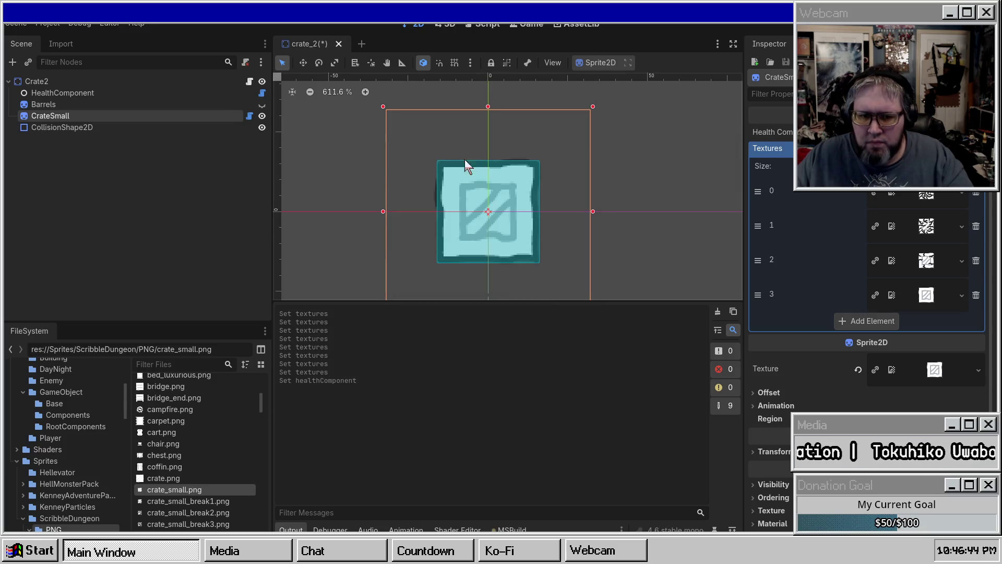
{"action": "left_click", "coordinate": [125, 93]}
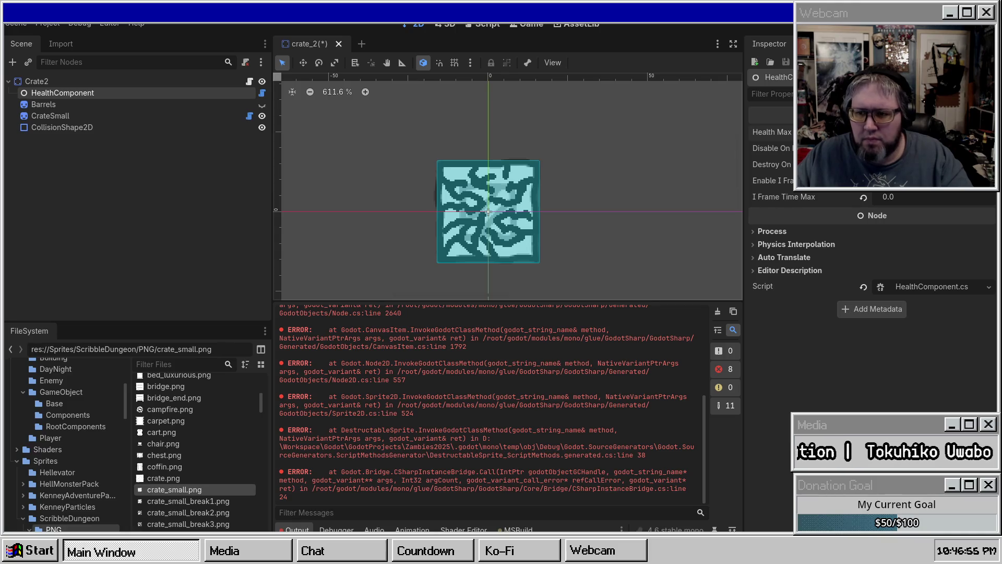
{"action": "left_click", "coordinate": [717, 317]}
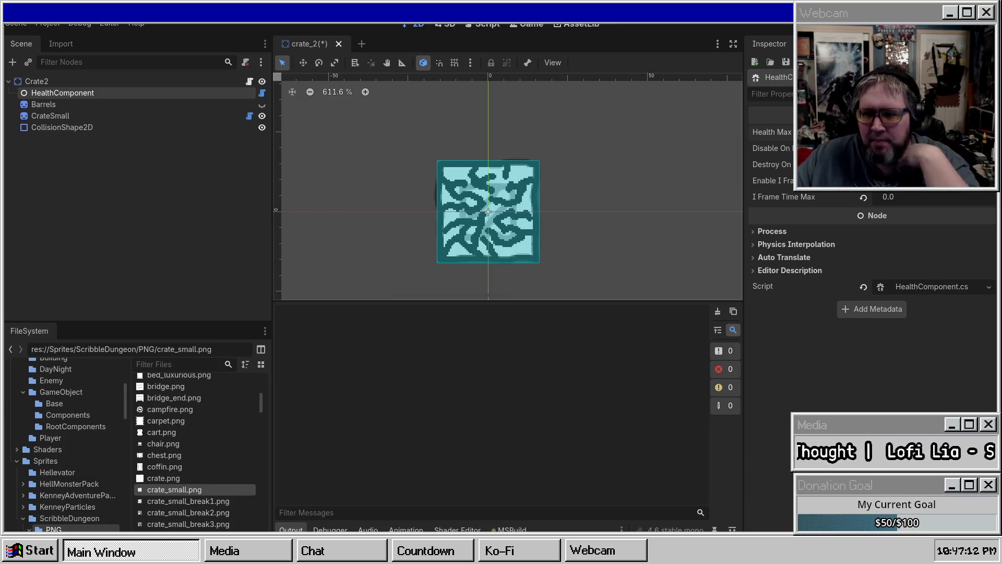
{"action": "key", "text": "F5"}
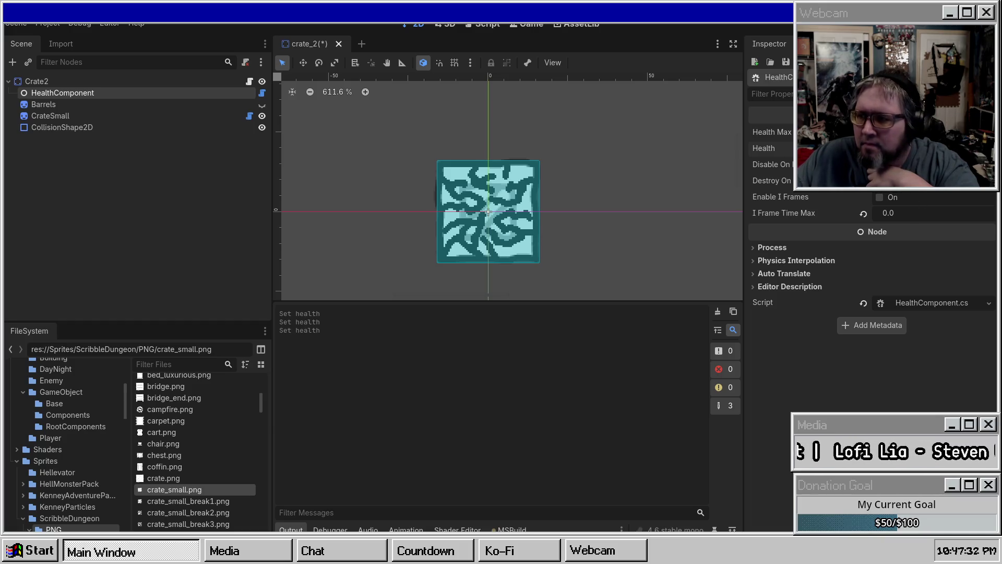
{"action": "key", "text": "ctrl+s"}
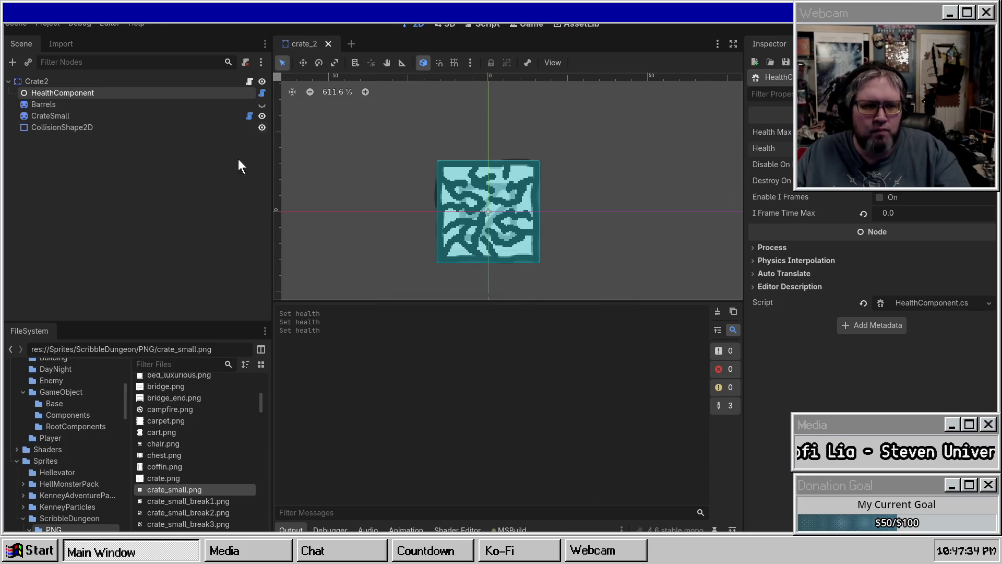
Step: Close crate_2, reopen crate_2.tscn from the Prefabs folder, and check CrateSmall's four textures
{"action": "left_click", "coordinate": [328, 44]}
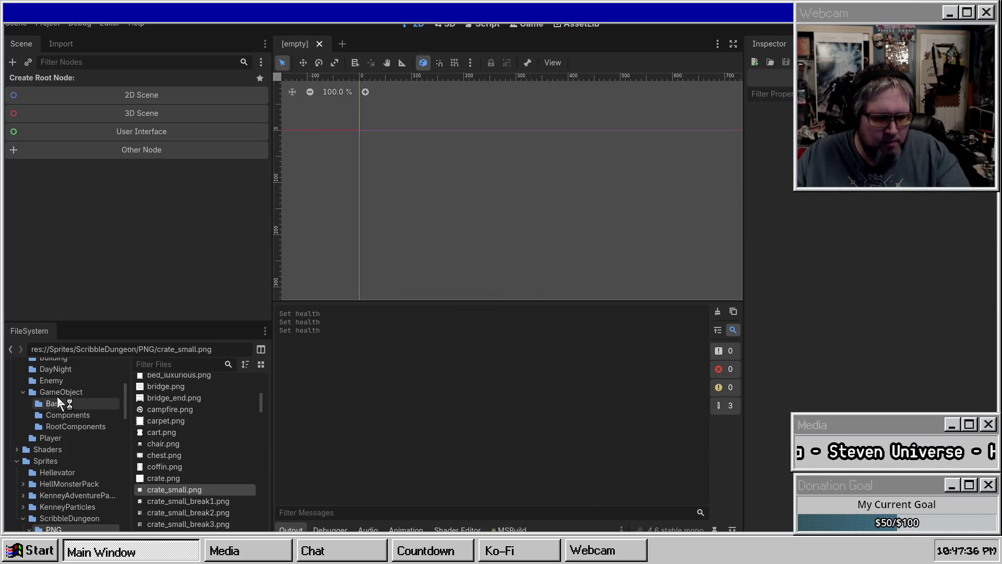
{"action": "scroll", "coordinate": [57, 396], "scroll_direction": "up", "scroll_amount": 5}
{"action": "left_click", "coordinate": [57, 468]}
{"action": "scroll", "coordinate": [59, 415], "scroll_direction": "down", "scroll_amount": 2}
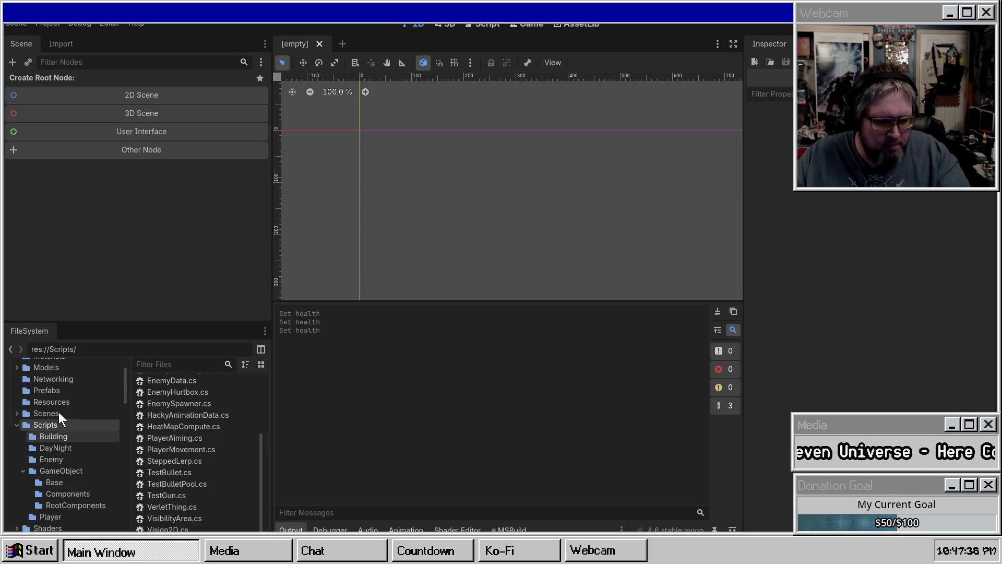
{"action": "left_click", "coordinate": [65, 390]}
{"action": "double_click", "coordinate": [177, 415]}
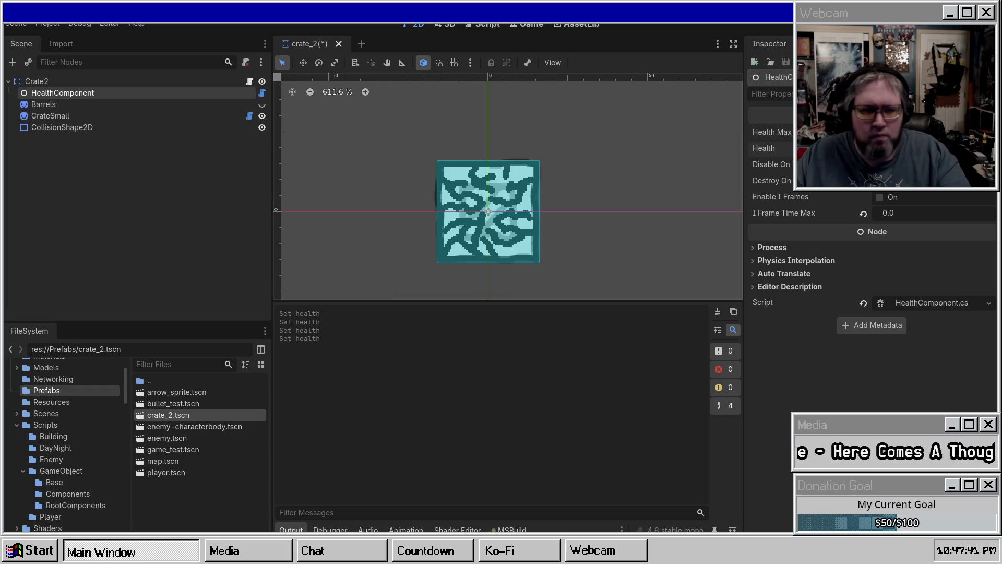
{"action": "left_click", "coordinate": [83, 119]}
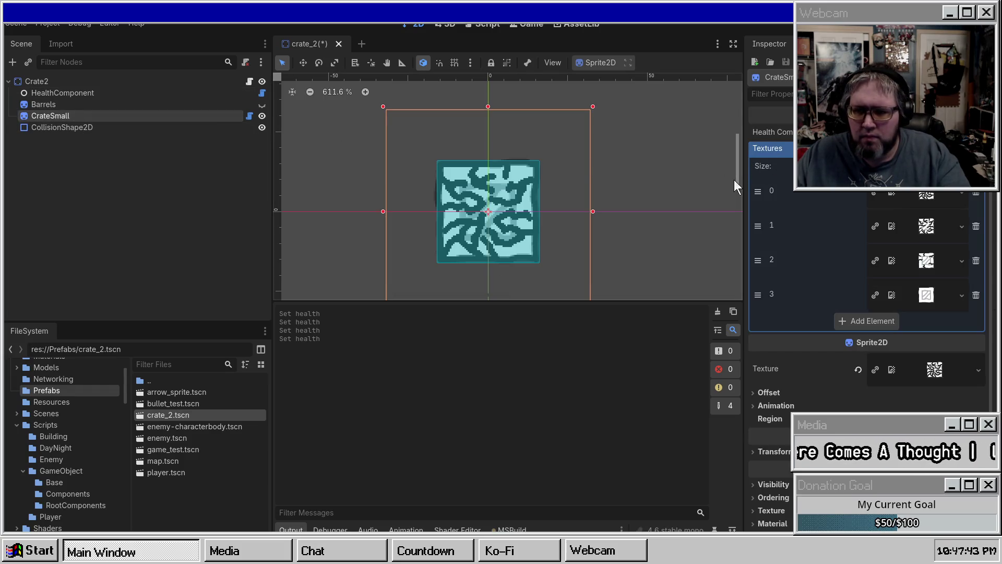
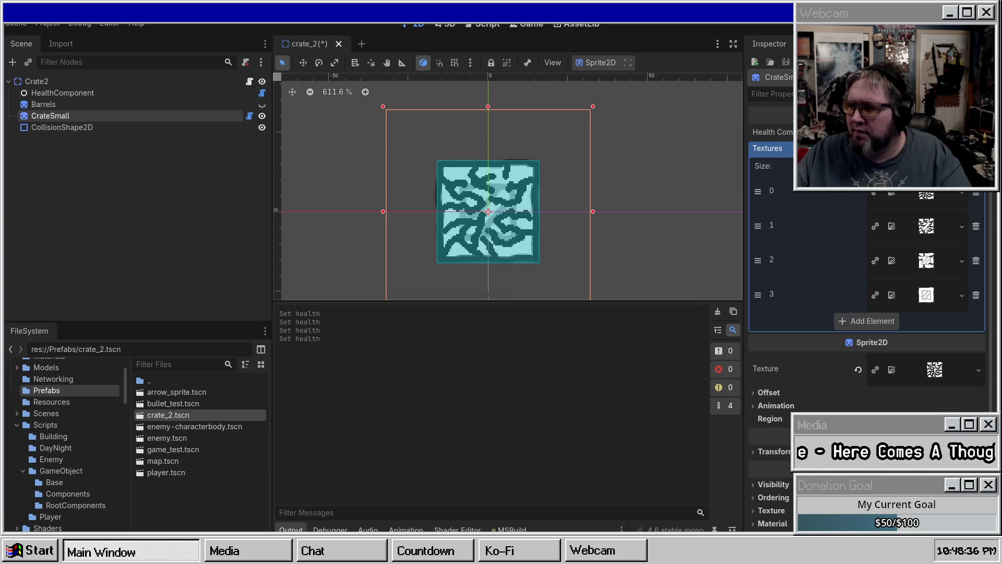
Step: Rebuild the C# project, then assign the HealthComponent node to CrateSmall's Health Component property
{"action": "key", "text": "F5"}
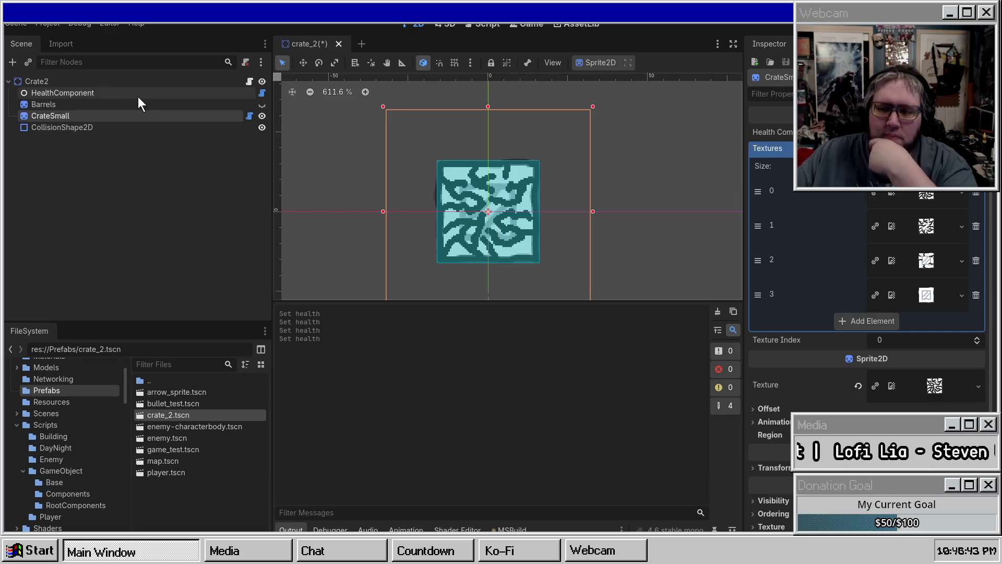
{"action": "left_click", "coordinate": [104, 93]}
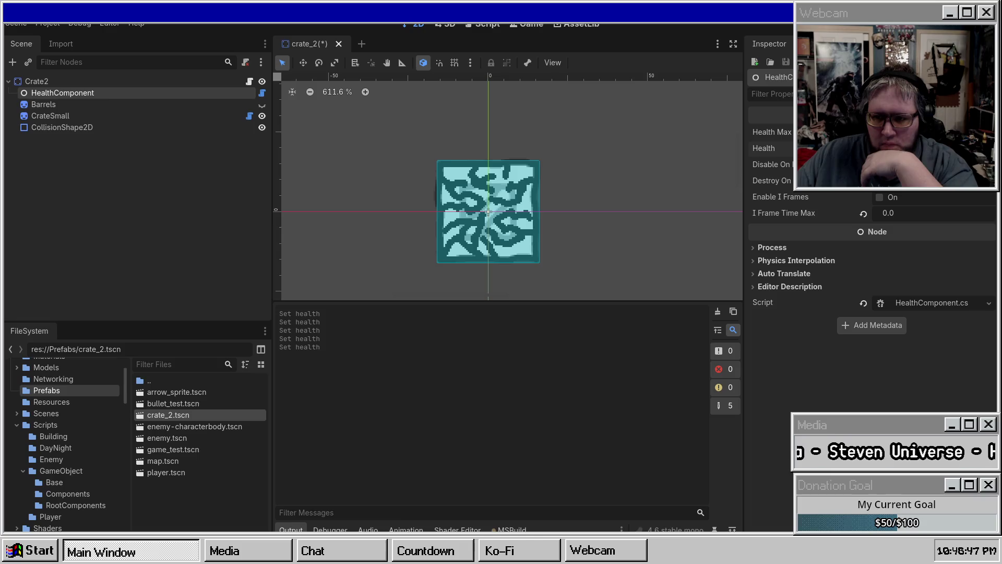
{"action": "left_click", "coordinate": [93, 116]}
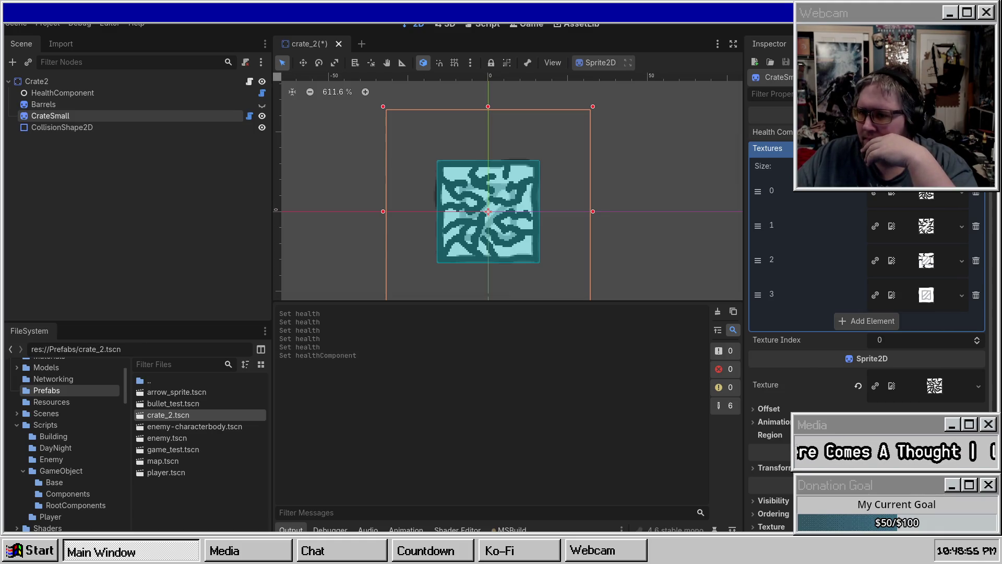
{"action": "left_click", "coordinate": [924, 131]}
{"action": "double_click", "coordinate": [474, 162]}
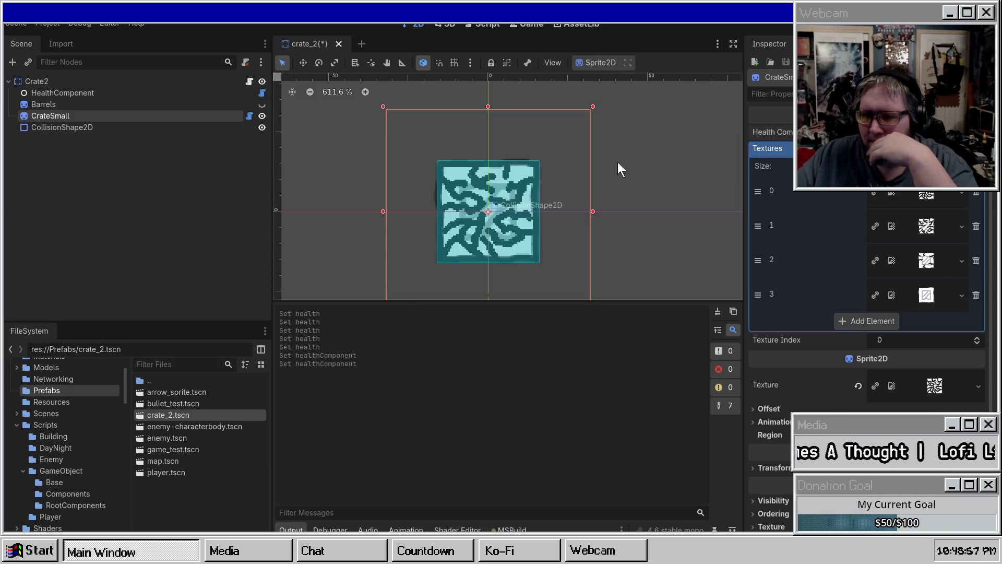